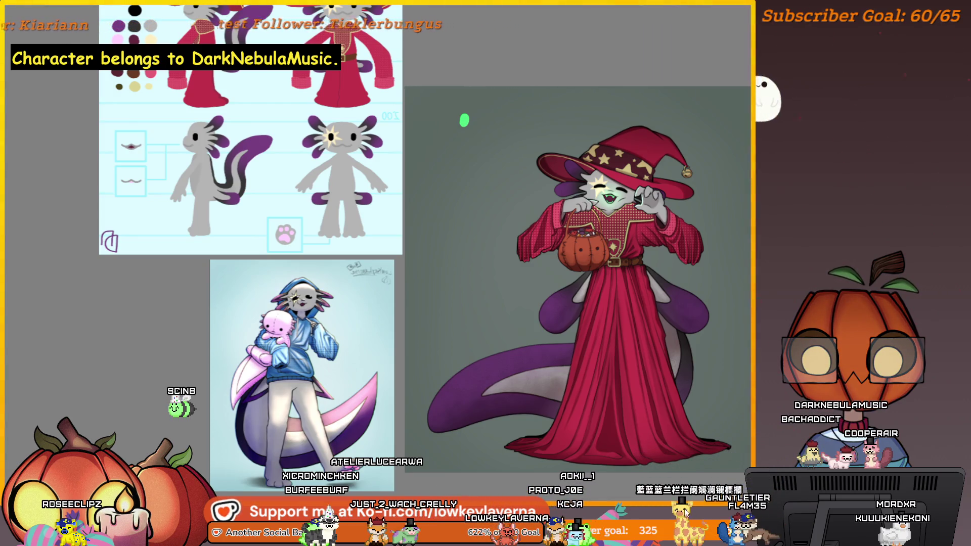
# Inspect the pumpkin basket up close, then return to a view of the whole character.
pyautogui.moveTo(842, 464); pyautogui.dragTo(859, 282)
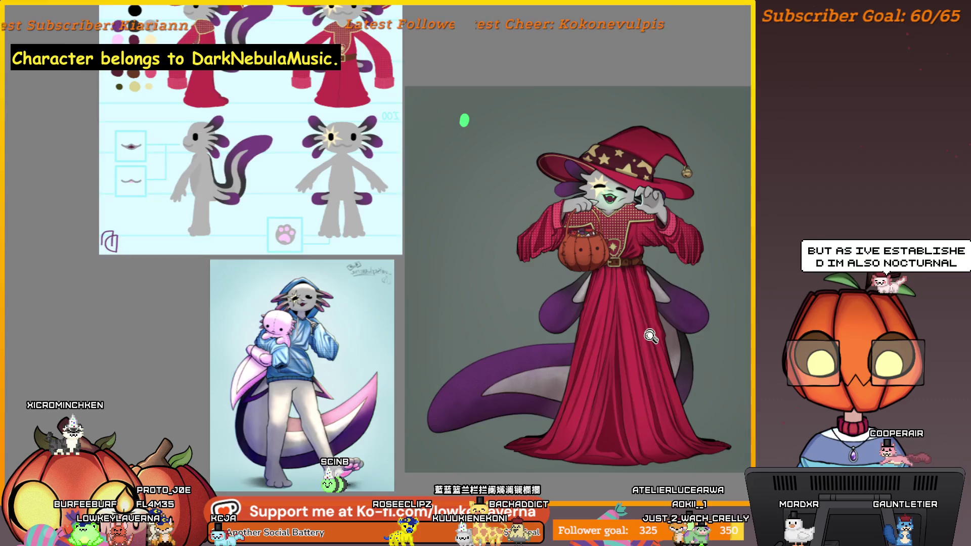
pyautogui.scroll(1, 577, 280)
pyautogui.scroll(1, 577, 281)
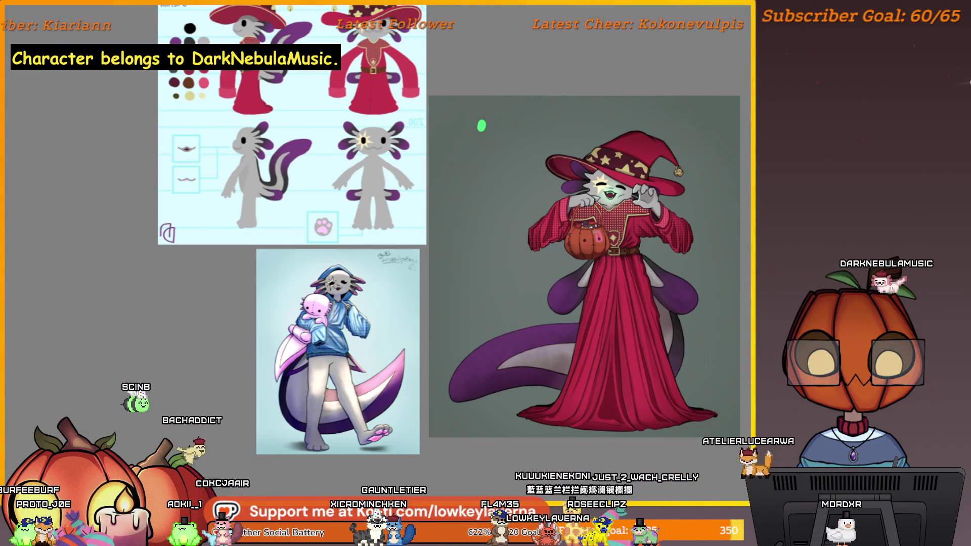
pyautogui.click(586, 245)
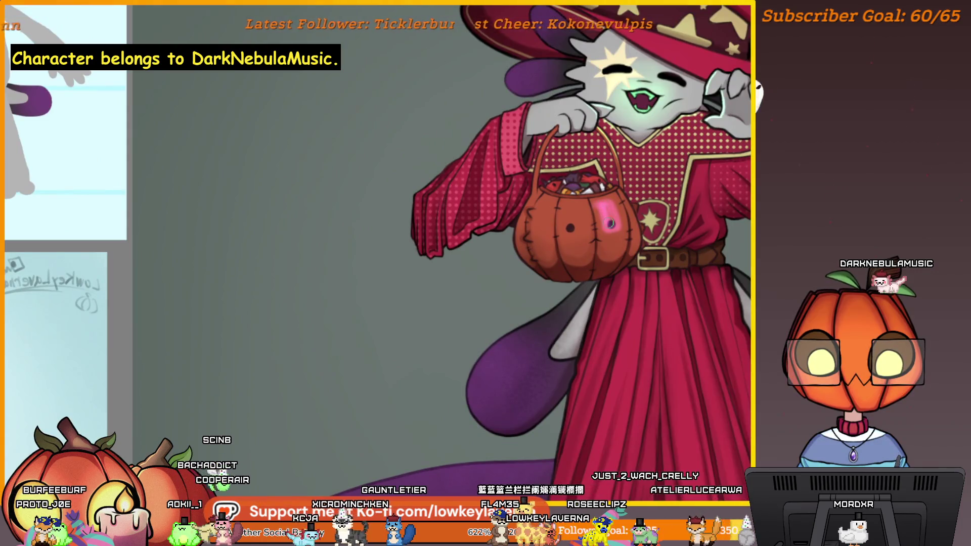
pyautogui.keyDown('alt'); pyautogui.click(623, 172); pyautogui.keyUp('alt')
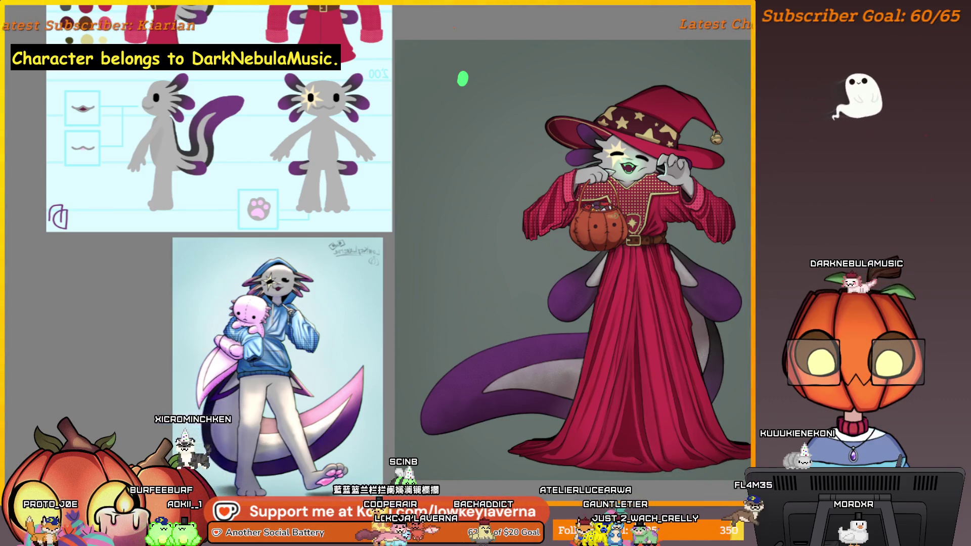
pyautogui.click(618, 197)
pyautogui.click(626, 230)
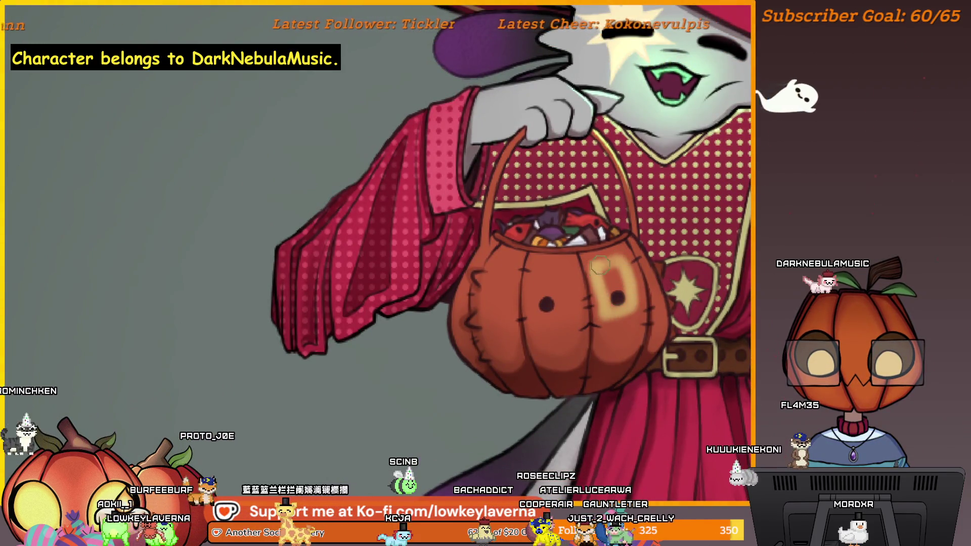
pyautogui.hotkey('ctrl', '0')
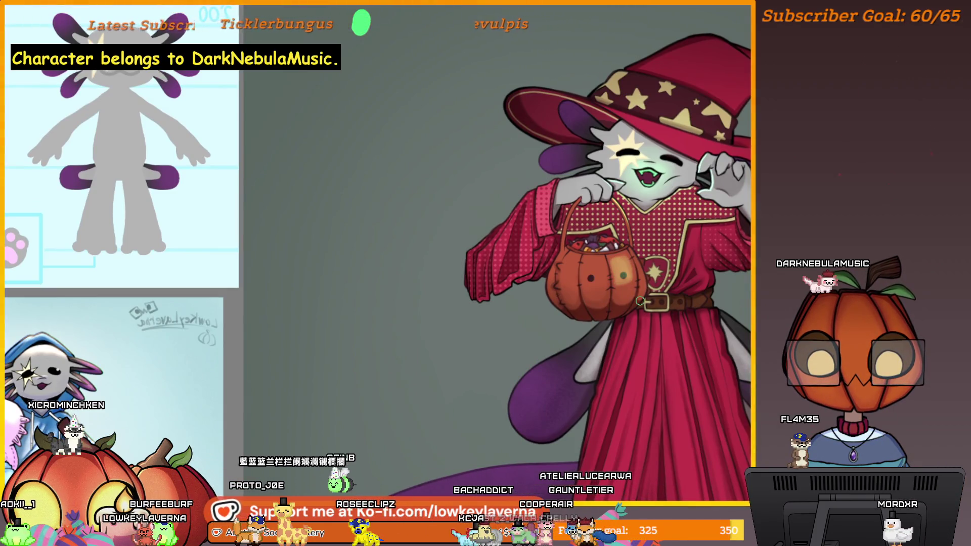
# Mirror the artwork view left-to-right and centre the character with the canvas edges visible.
pyautogui.press('m')
pyautogui.moveTo(206, 287); pyautogui.dragTo(563, 288)
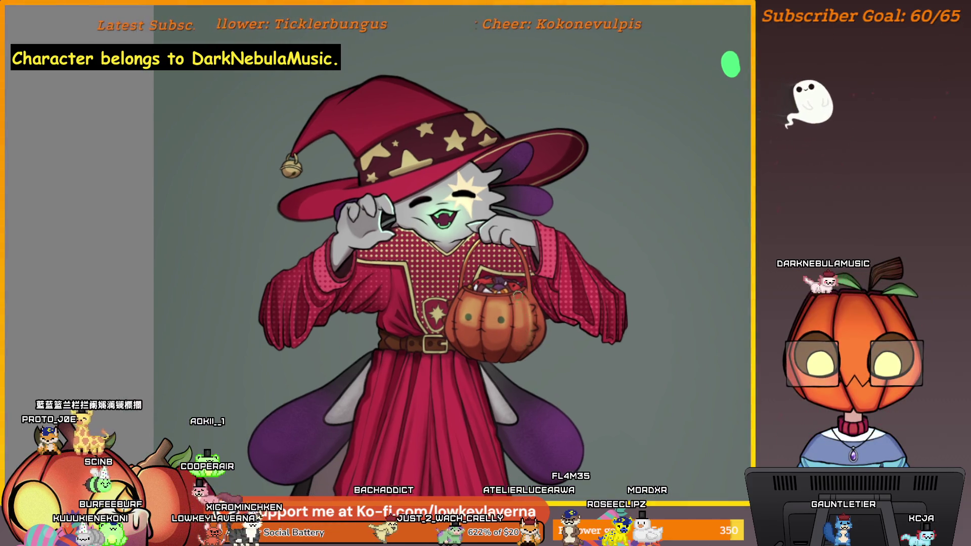
pyautogui.hotkey('ctrl', '-')
# Dab a small paint touch-up onto the pumpkin bucket's right eye.
pyautogui.click(485, 308)
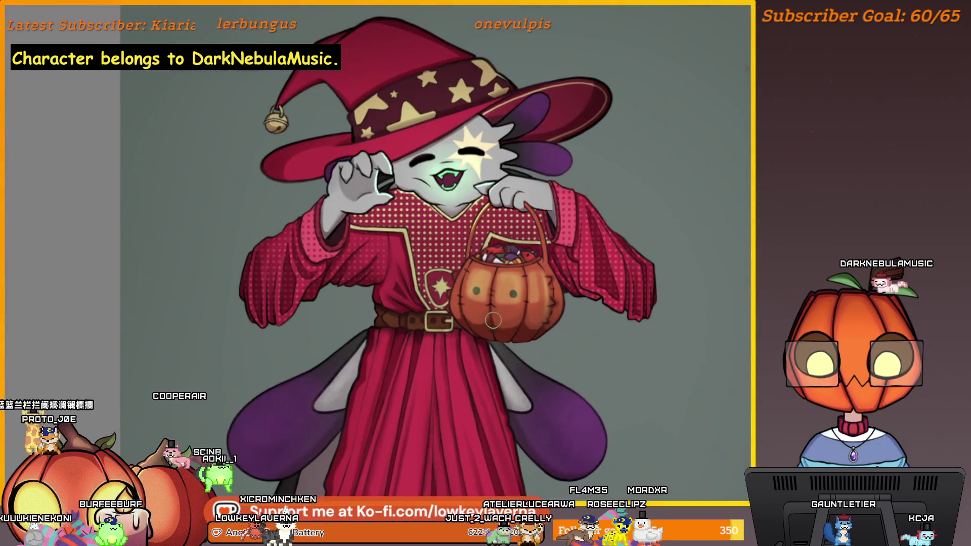
pyautogui.scroll(-2, 519, 269)
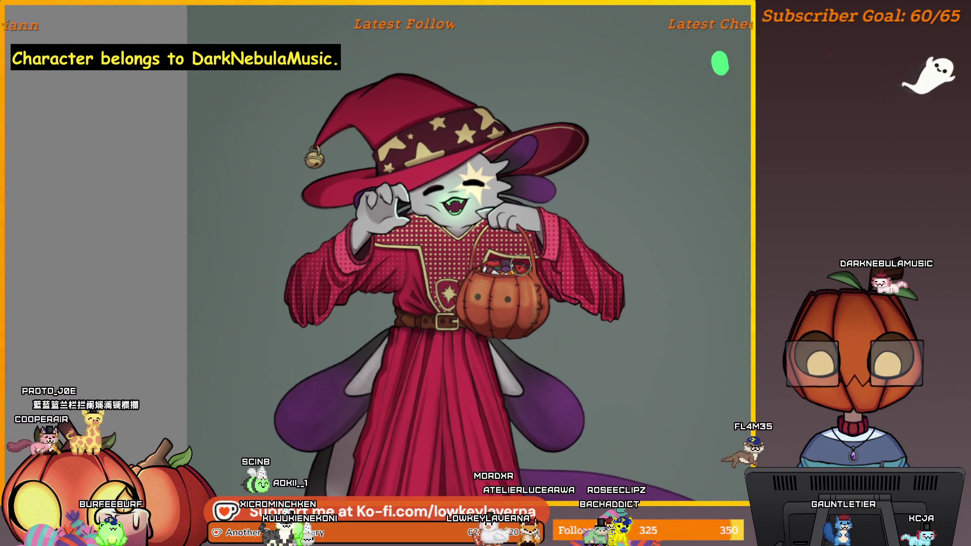
pyautogui.scroll(-2, 558, 222)
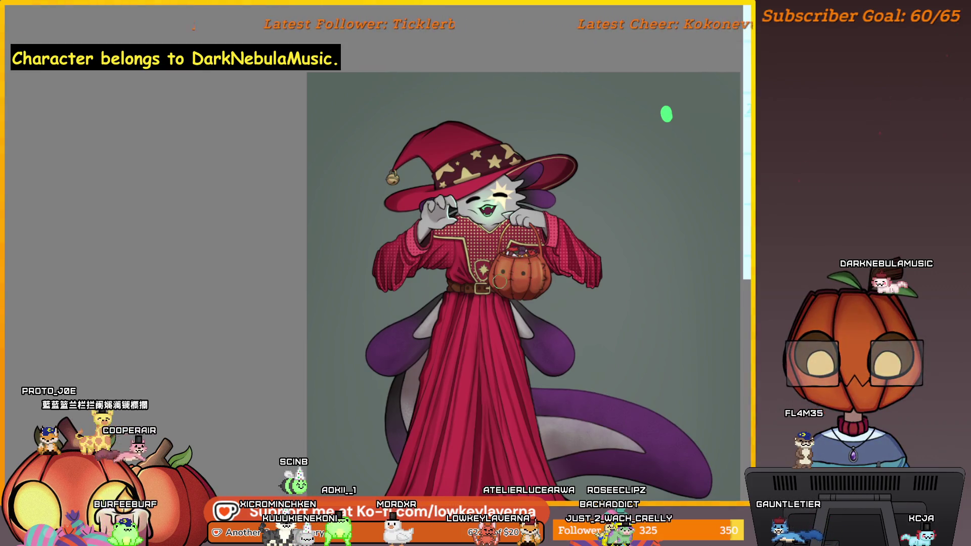
pyautogui.scroll(3, 540, 180)
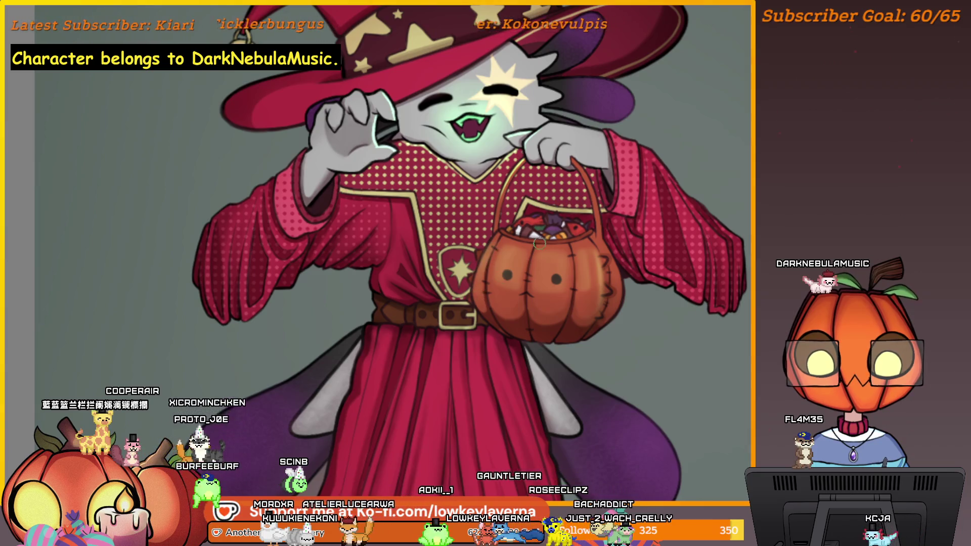
pyautogui.scroll(2, 536, 246)
pyautogui.scroll(-2, 530, 267)
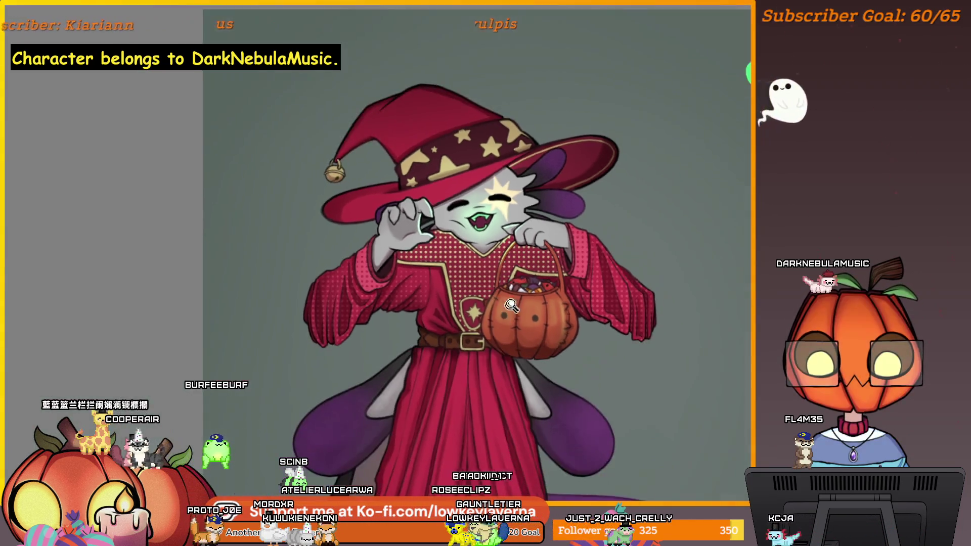
pyautogui.scroll(-2, 488, 324)
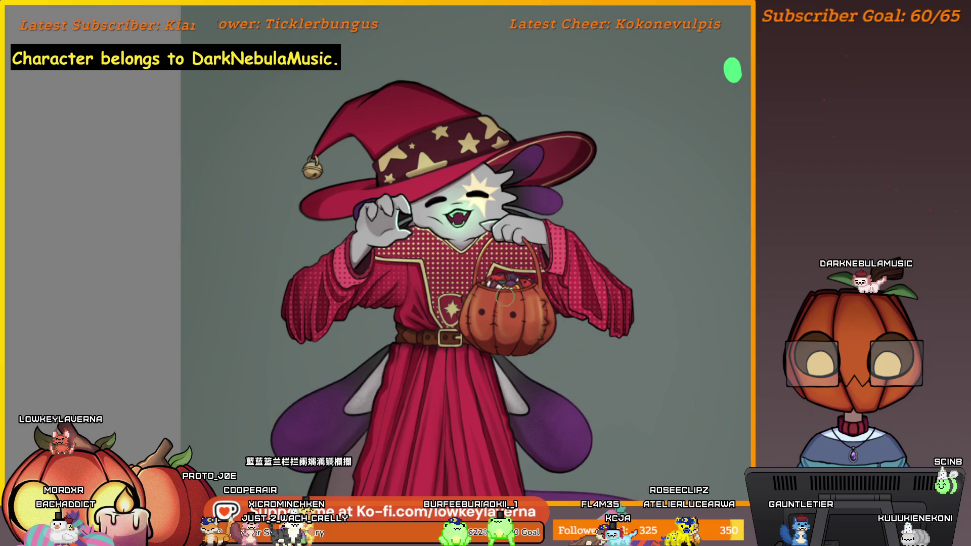
pyautogui.scroll(-3, 655, 219)
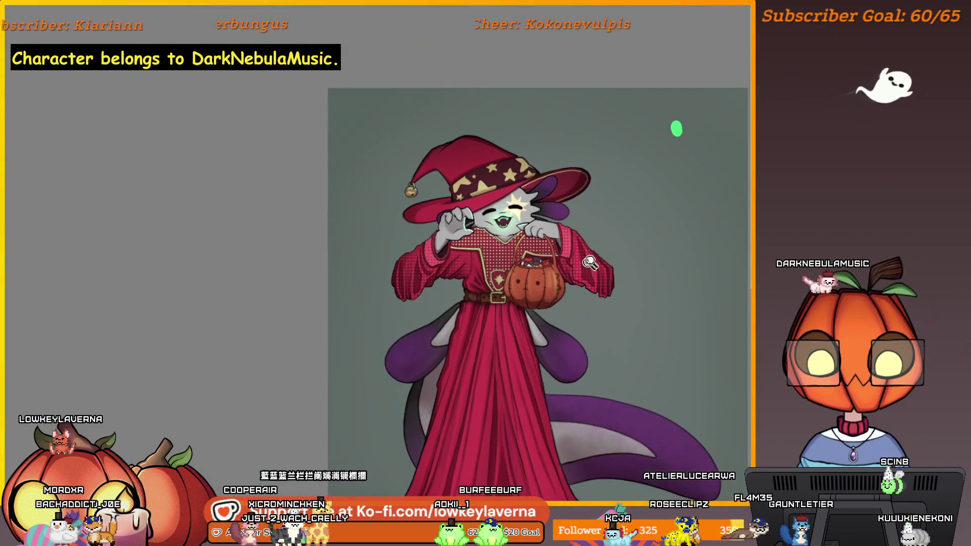
pyautogui.scroll(1, 662, 191)
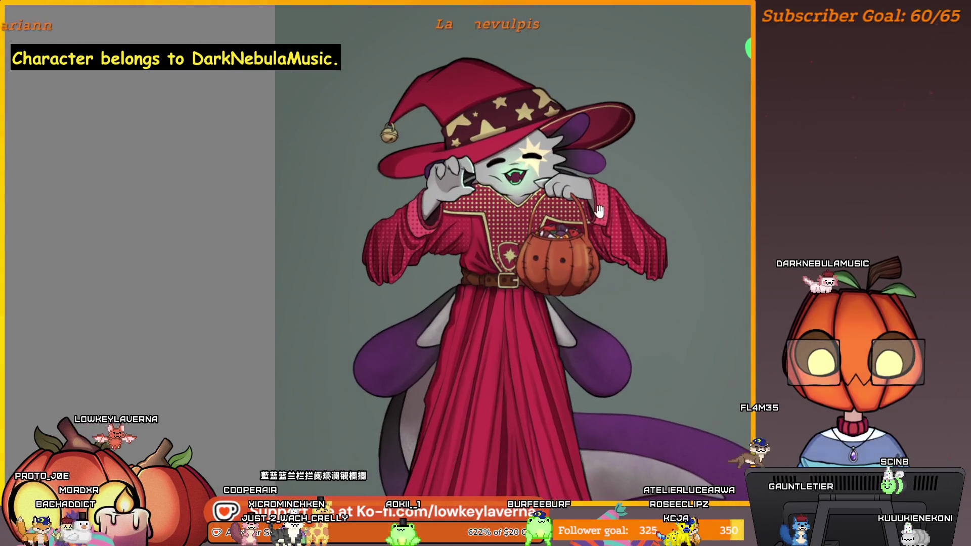
pyautogui.scroll(1, 629, 243)
pyautogui.scroll(1, 603, 301)
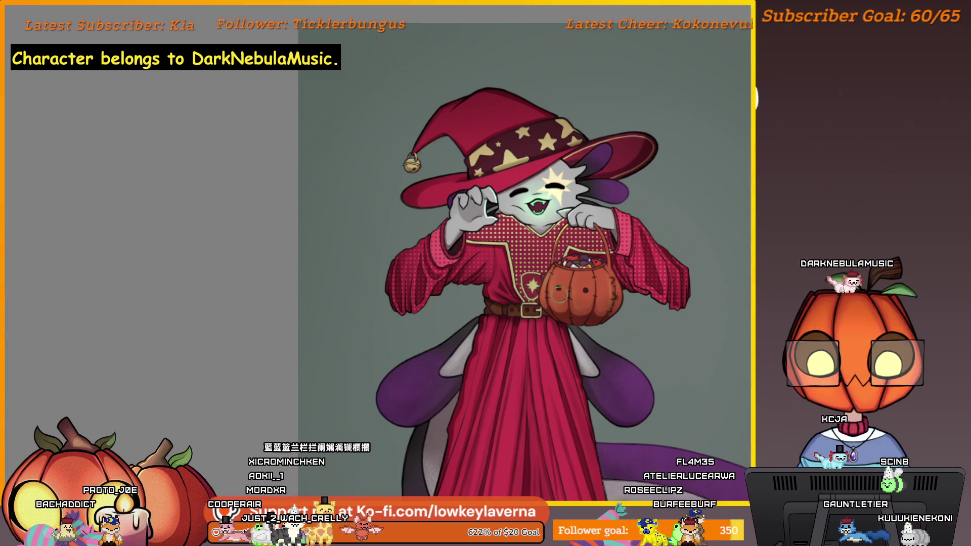
pyautogui.scroll(2, 587, 301)
pyautogui.scroll(1, 586, 301)
pyautogui.click(593, 290)
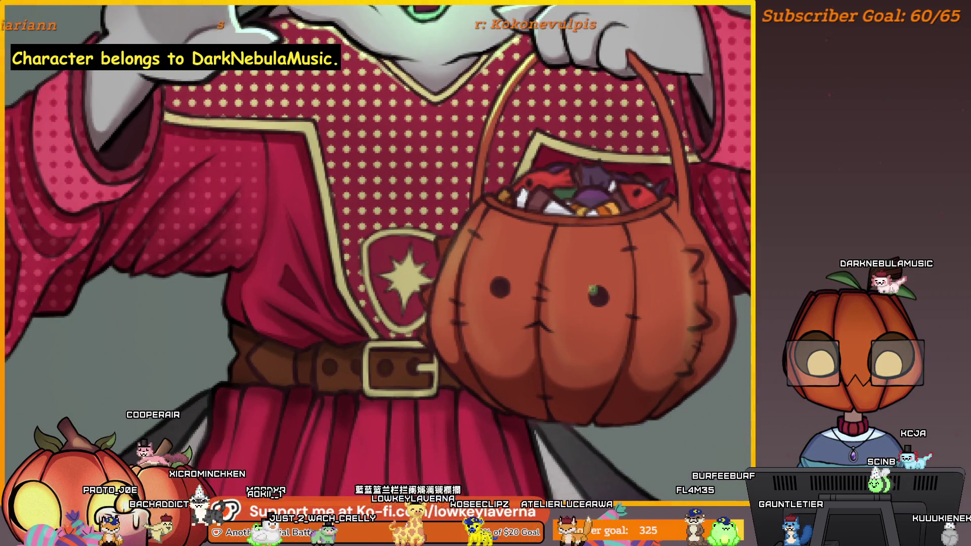
pyautogui.scroll(-2, 494, 282)
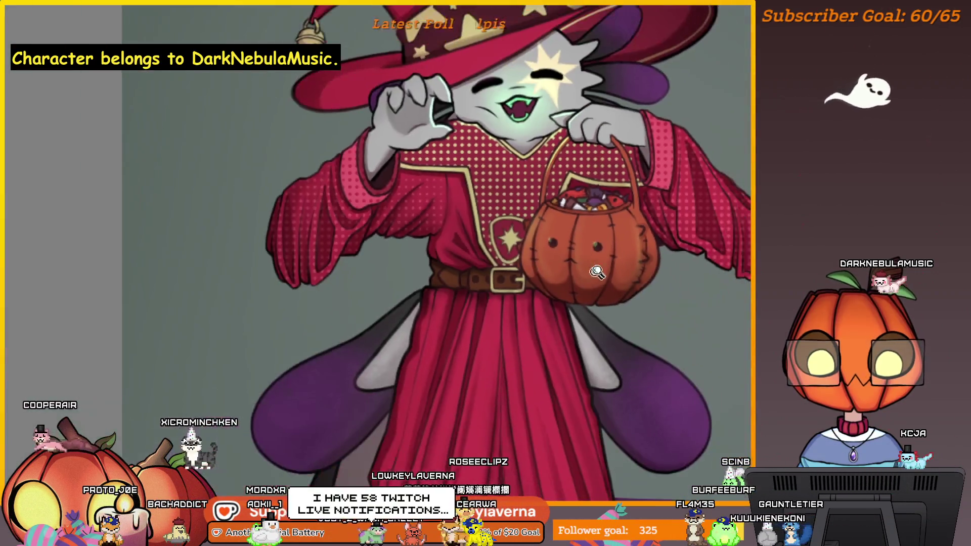
pyautogui.scroll(-1, 465, 247)
pyautogui.scroll(1, 466, 247)
pyautogui.scroll(2, 466, 247)
pyautogui.scroll(1, 466, 247)
pyautogui.scroll(1, 465, 247)
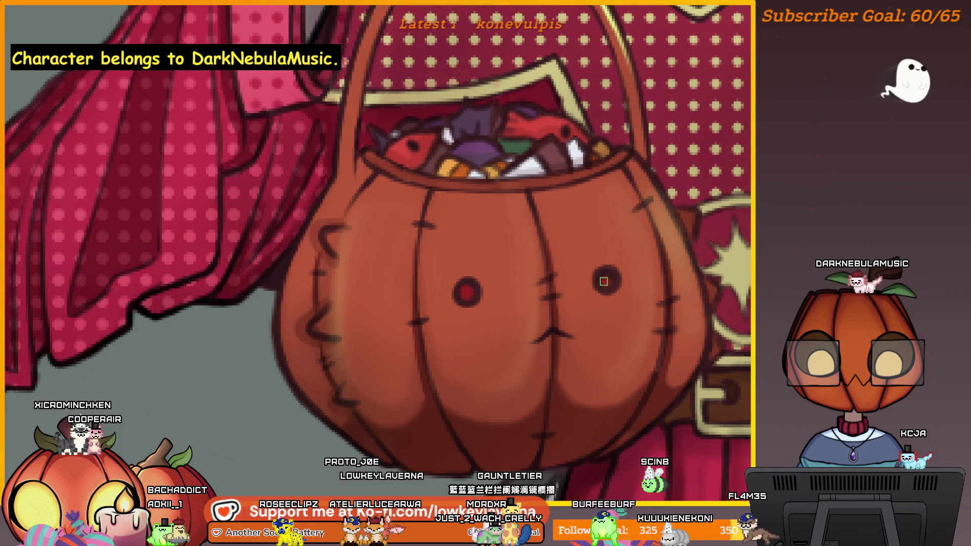
pyautogui.scroll(-2, 490, 270)
pyautogui.scroll(1, 531, 266)
pyautogui.scroll(1, 574, 264)
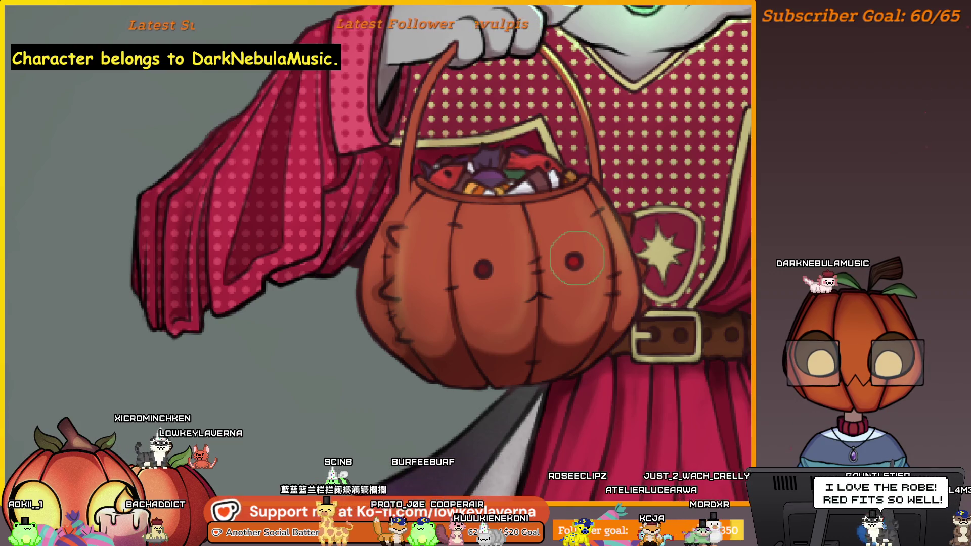
pyautogui.scroll(-5, 489, 270)
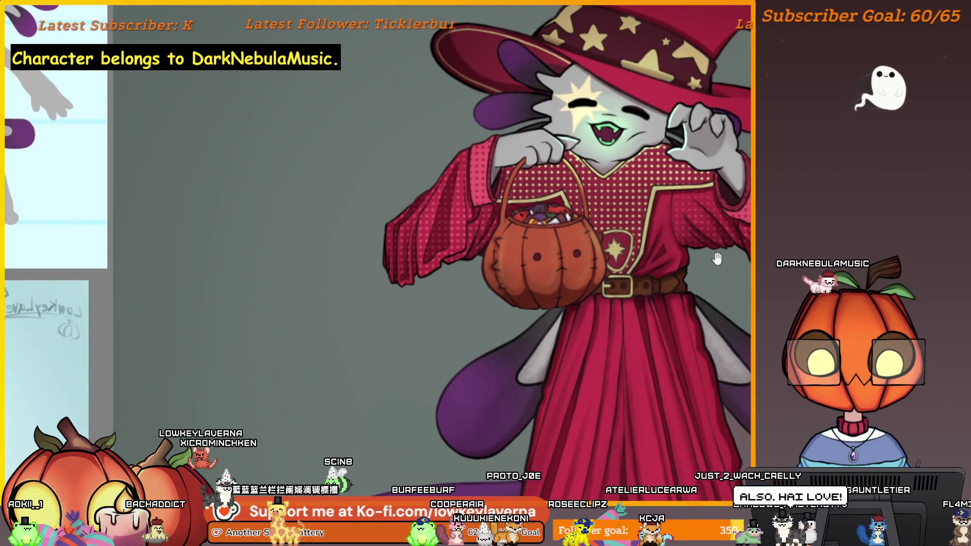
pyautogui.scroll(-1, 699, 244)
pyautogui.scroll(-1, 709, 258)
pyautogui.scroll(-1, 721, 275)
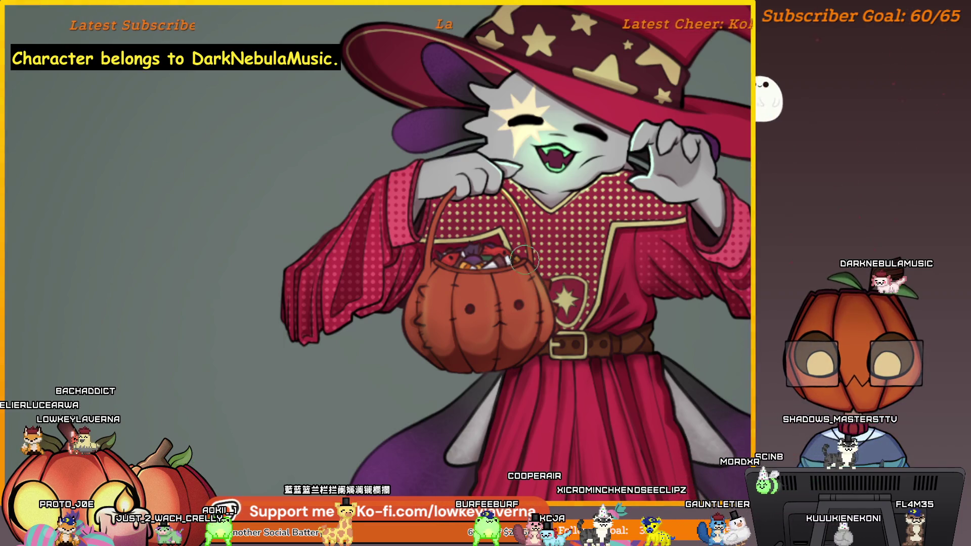
pyautogui.scroll(-2, 510, 273)
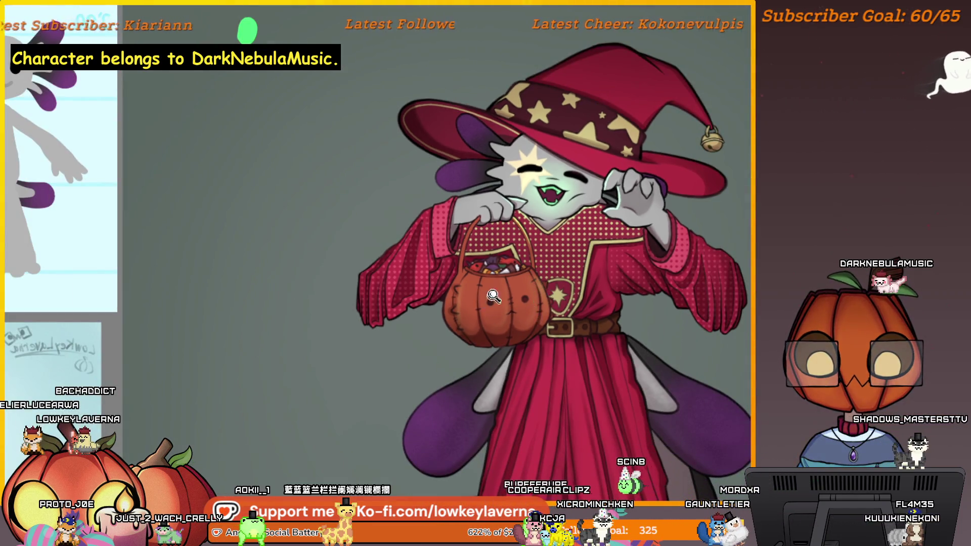
pyautogui.scroll(2, 491, 302)
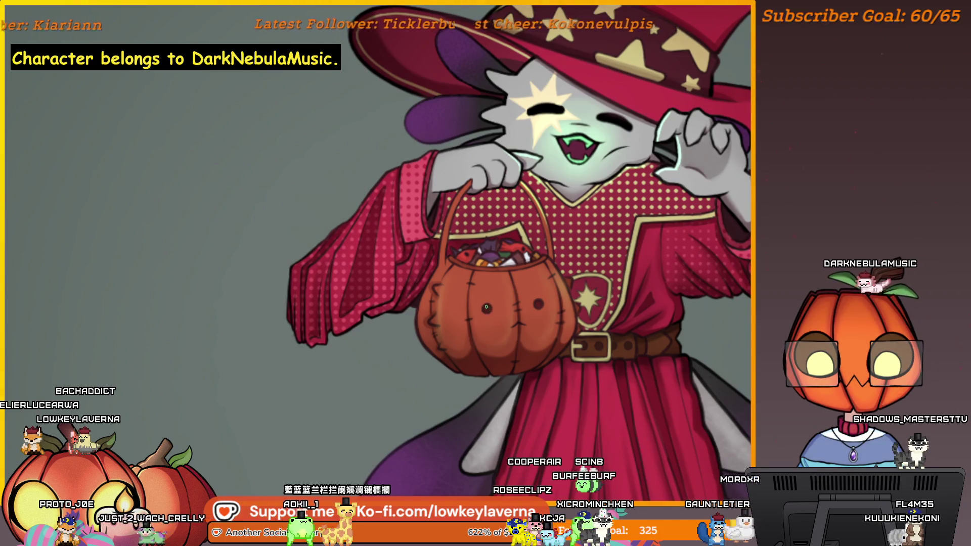
pyautogui.scroll(-2, 538, 304)
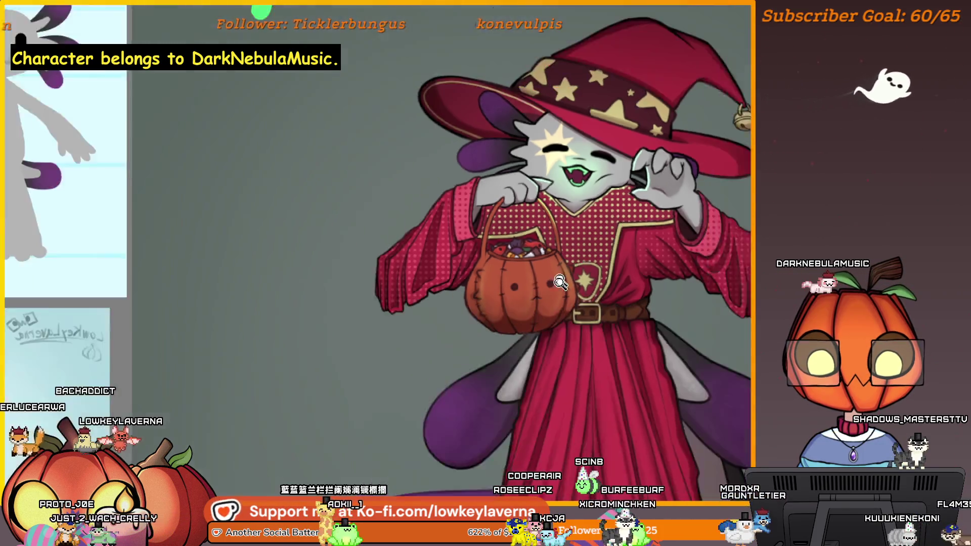
pyautogui.scroll(2, 553, 300)
pyautogui.scroll(2, 540, 312)
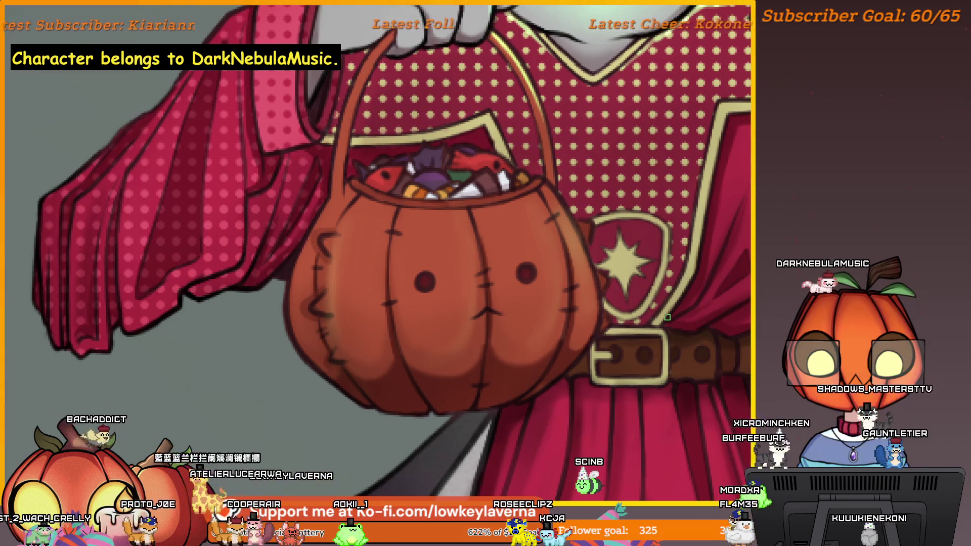
pyautogui.scroll(-2, 585, 275)
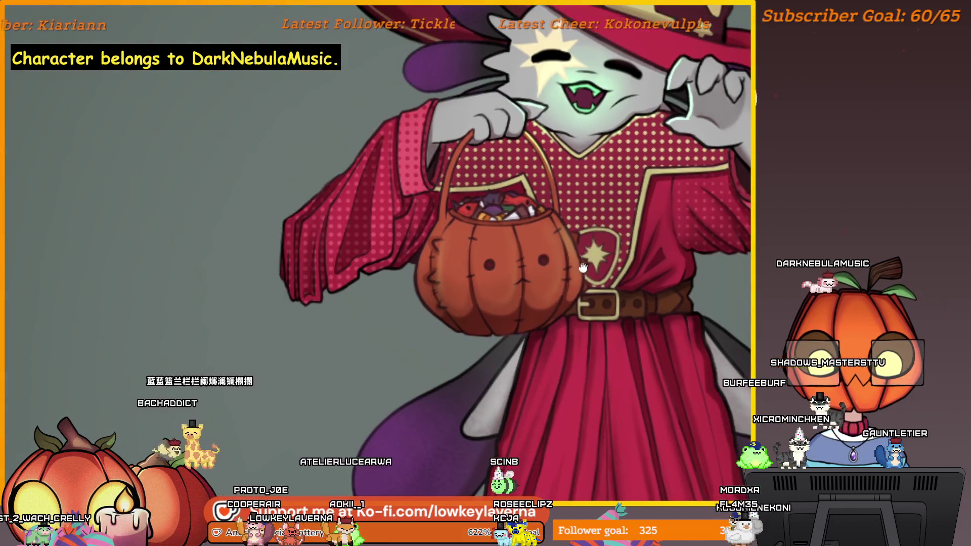
pyautogui.scroll(-2, 585, 262)
pyautogui.scroll(3, 494, 265)
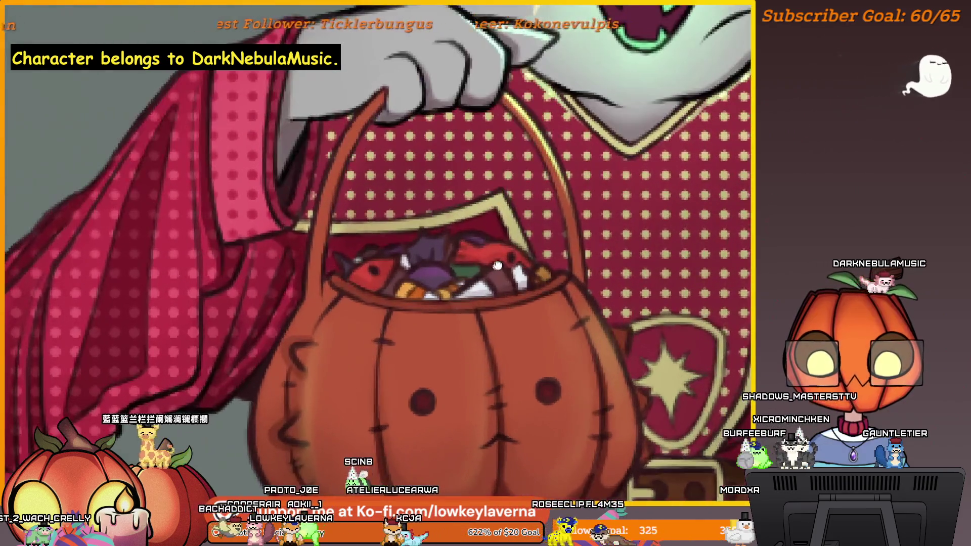
pyautogui.moveTo(494, 265); pyautogui.dragTo(538, 250)
pyautogui.scroll(-3, 550, 278)
pyautogui.scroll(1, 613, 267)
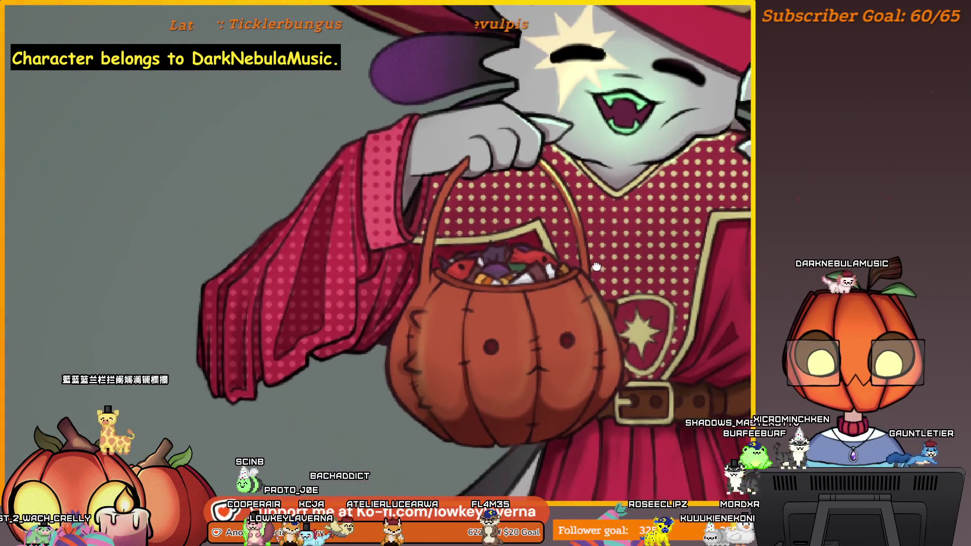
pyautogui.scroll(2, 613, 268)
pyautogui.moveTo(562, 297); pyautogui.dragTo(547, 311)
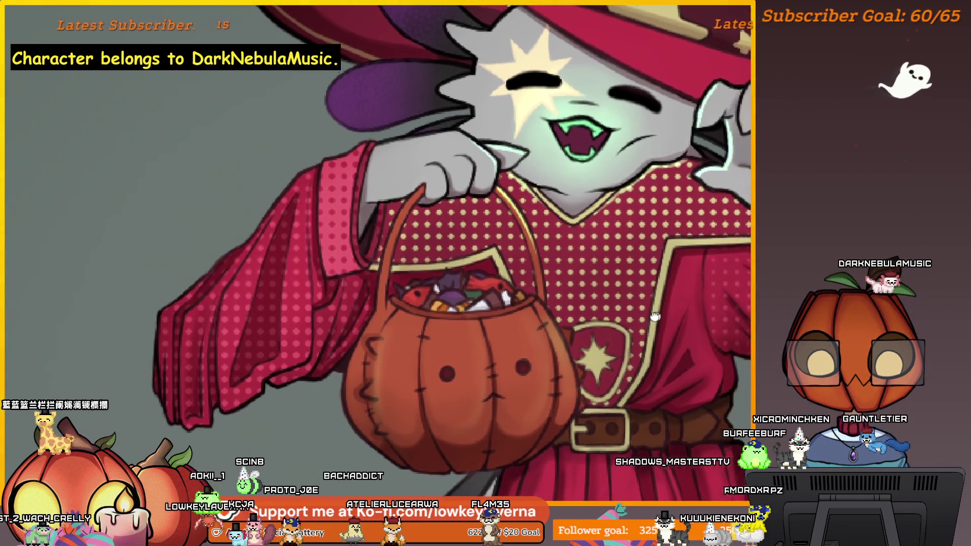
pyautogui.moveTo(657, 282); pyautogui.dragTo(619, 288)
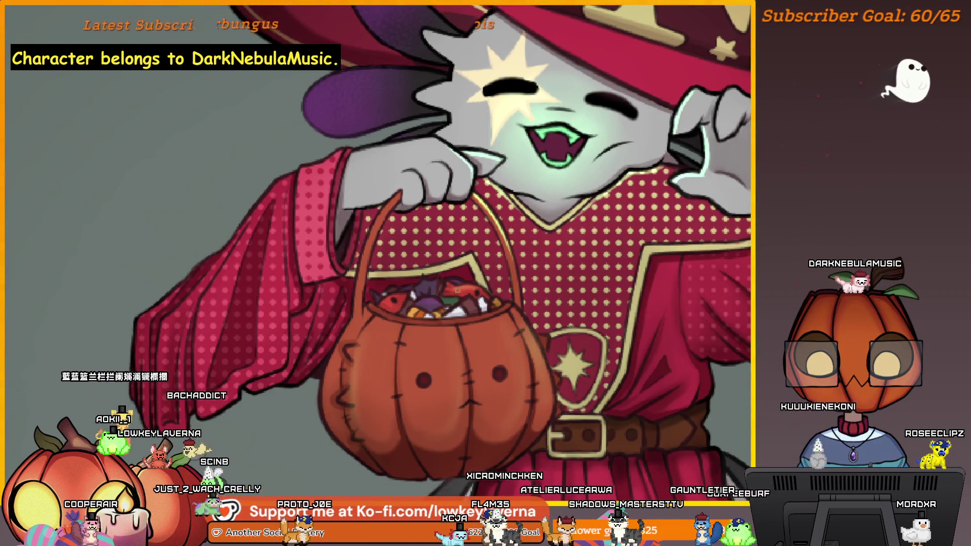
pyautogui.scroll(2, 444, 283)
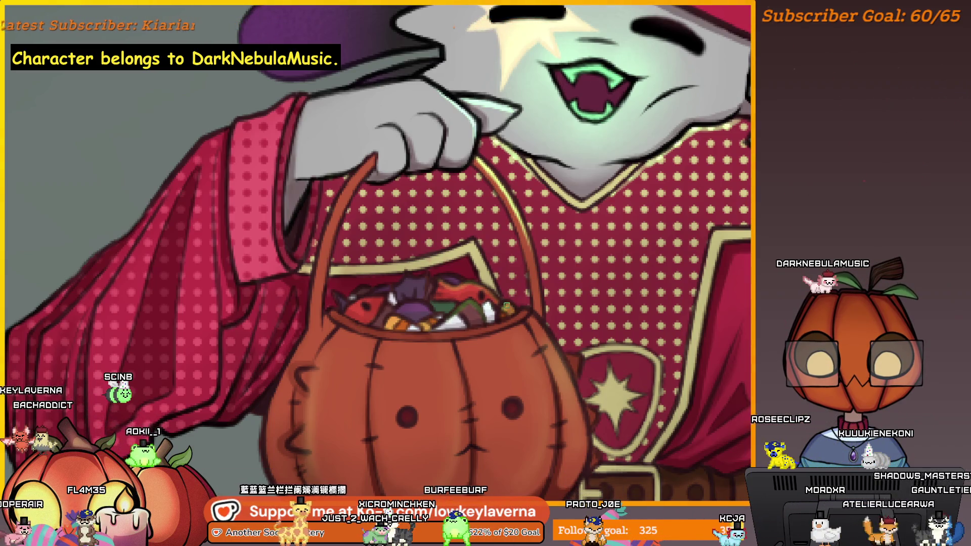
pyautogui.scroll(-1, 488, 264)
pyautogui.scroll(-1, 488, 264)
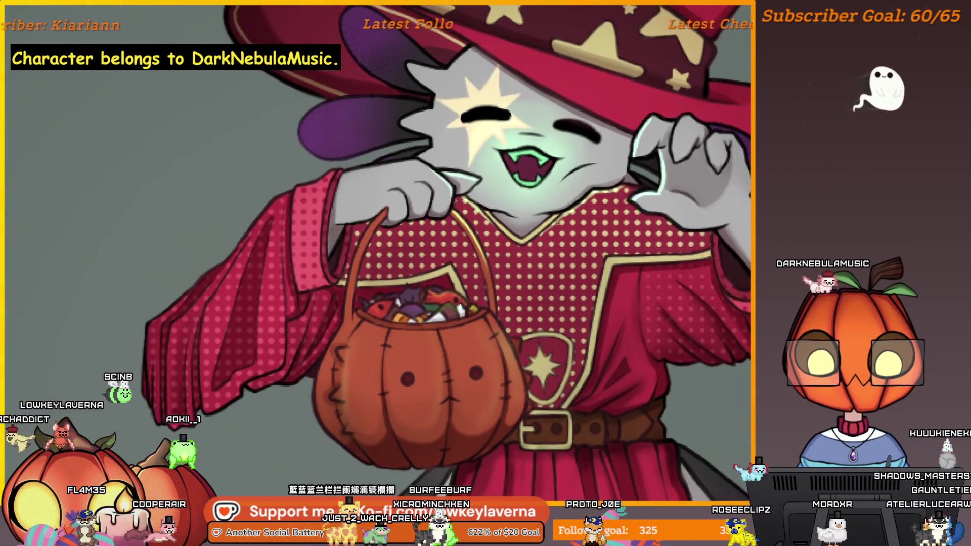
pyautogui.scroll(1, 488, 264)
pyautogui.scroll(1, 489, 264)
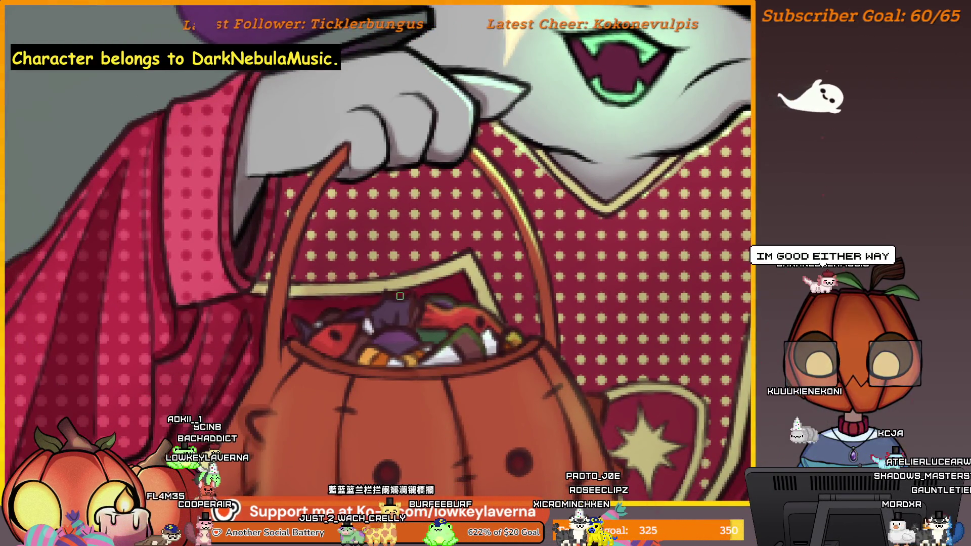
pyautogui.scroll(-1, 405, 324)
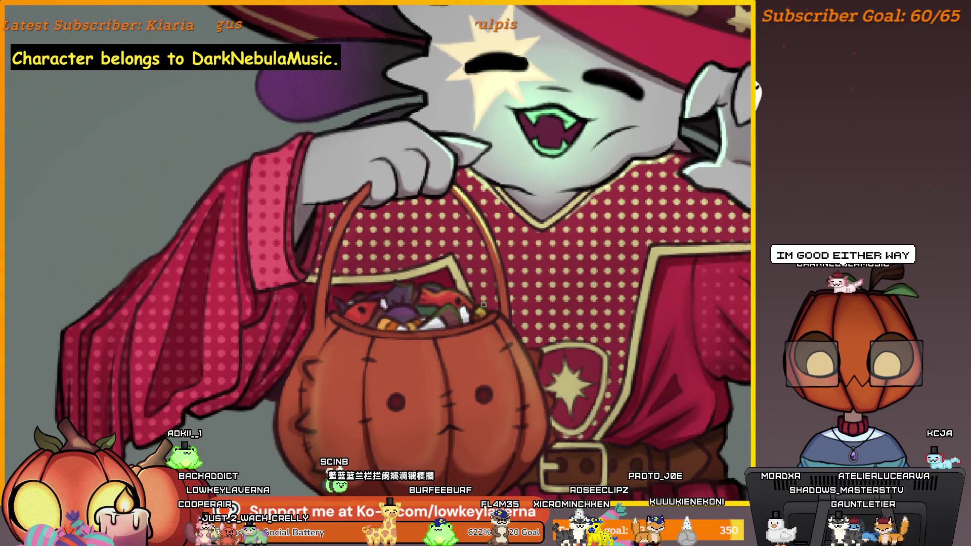
pyautogui.scroll(1, 482, 306)
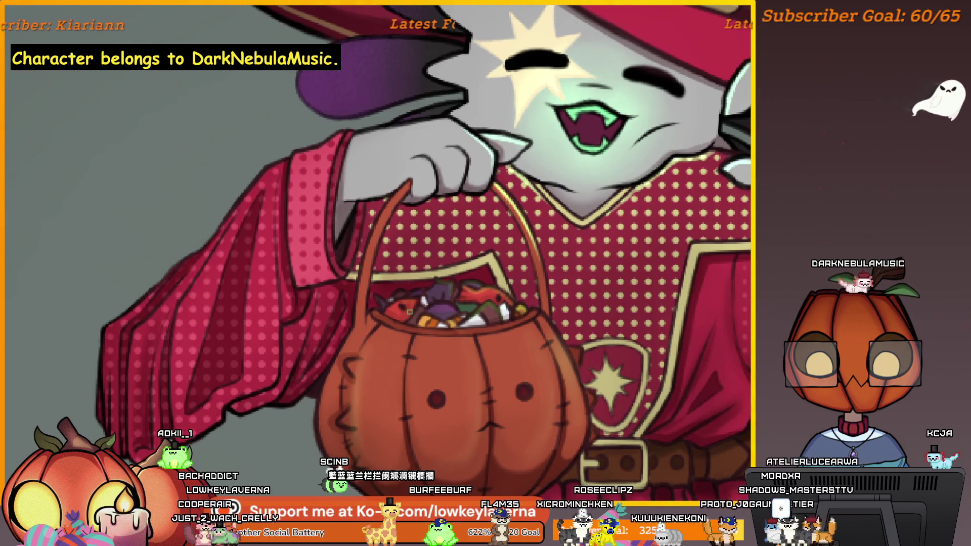
pyautogui.scroll(-1, 390, 303)
pyautogui.scroll(-1, 514, 288)
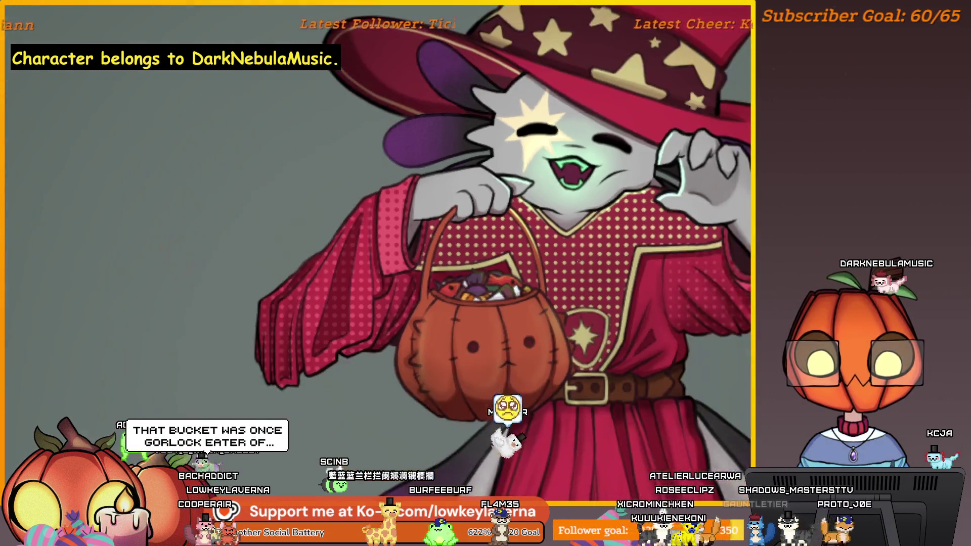
pyautogui.scroll(1, 513, 289)
pyautogui.scroll(1, 514, 289)
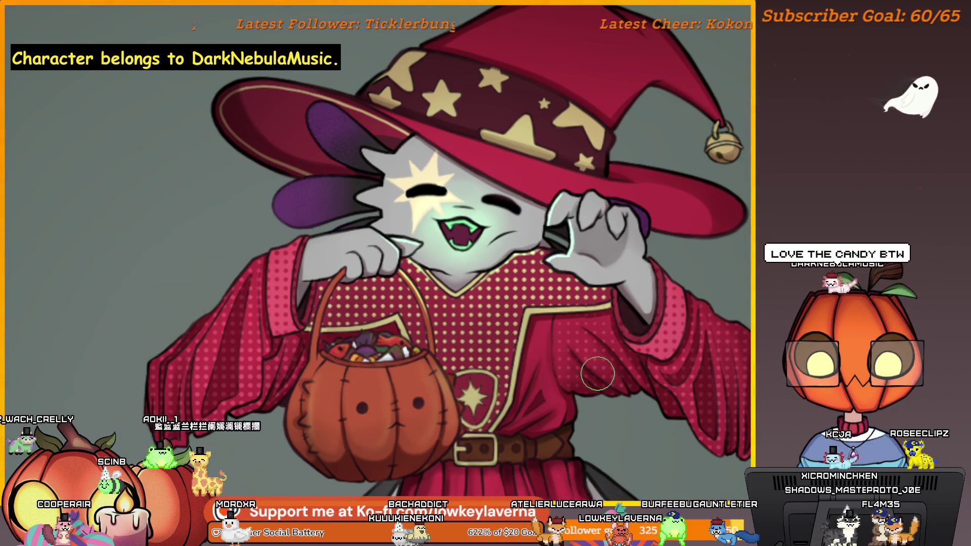
pyautogui.scroll(-1, 518, 364)
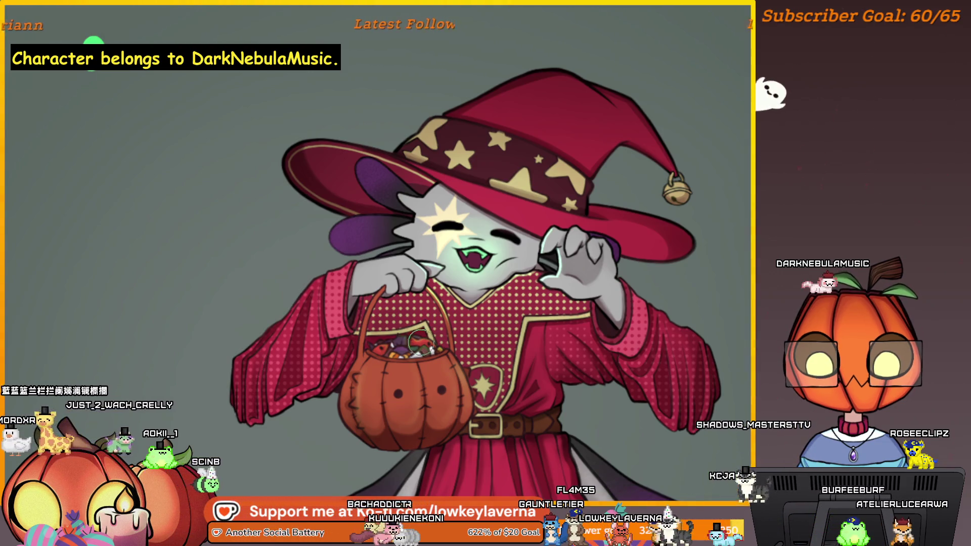
pyautogui.scroll(2, 422, 343)
# Pan around the basket and reduce the brush size by one step.
pyautogui.moveTo(412, 323); pyautogui.dragTo(440, 350)
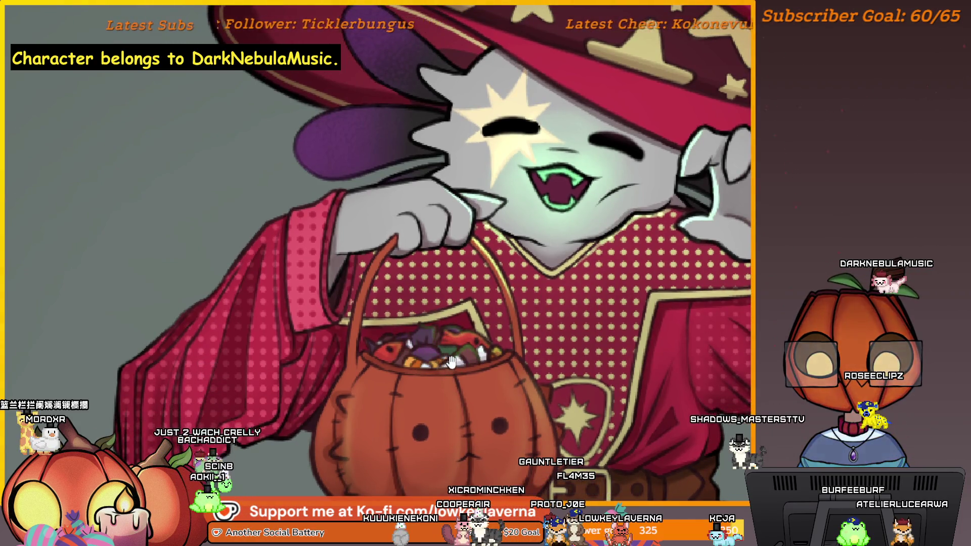
pyautogui.moveTo(453, 364); pyautogui.dragTo(449, 305)
pyautogui.scroll(2, 458, 322)
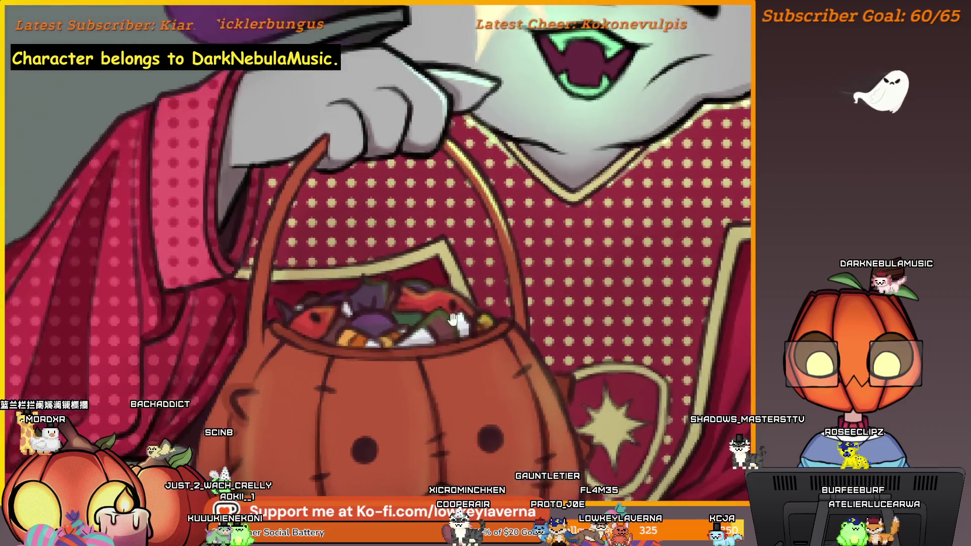
pyautogui.scroll(-3, 461, 307)
pyautogui.scroll(1, 463, 308)
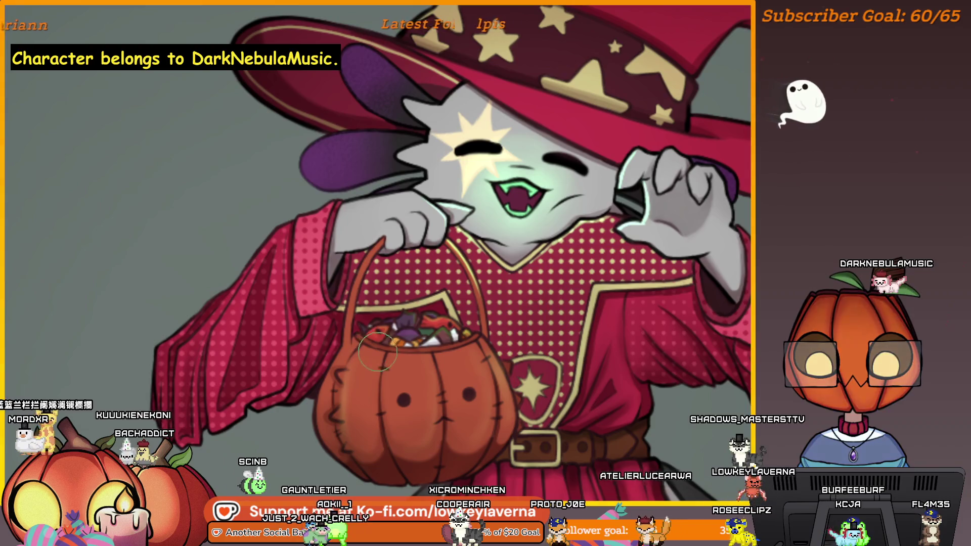
pyautogui.scroll(1, 425, 354)
pyautogui.scroll(1, 401, 334)
pyautogui.scroll(-2, 436, 305)
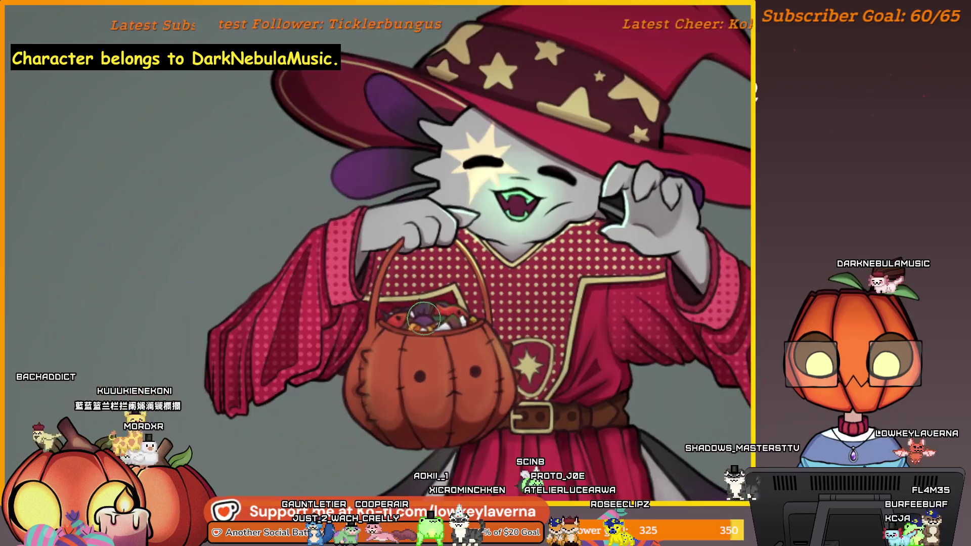
pyautogui.scroll(2, 439, 309)
pyautogui.scroll(-1, 448, 315)
pyautogui.scroll(-1, 447, 312)
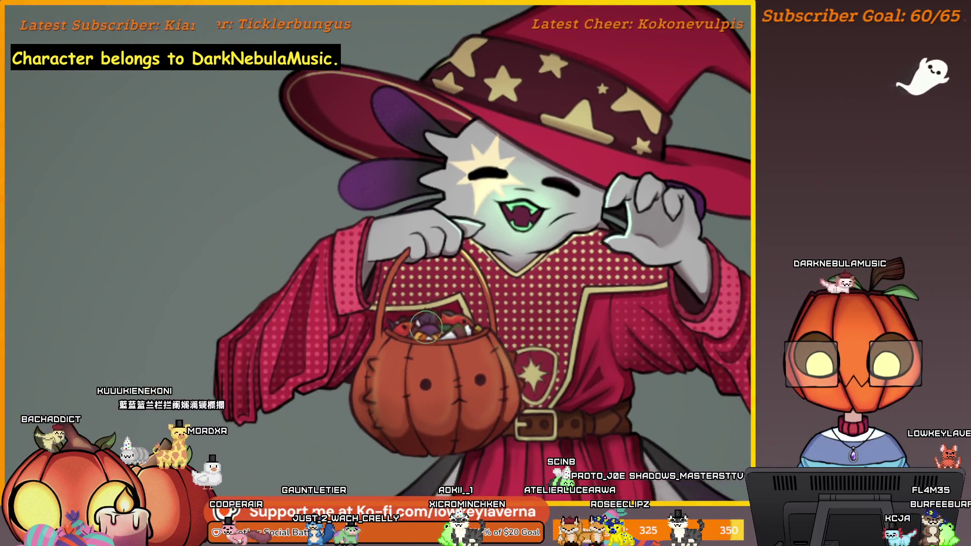
pyautogui.scroll(2, 438, 301)
pyautogui.scroll(-3, 453, 273)
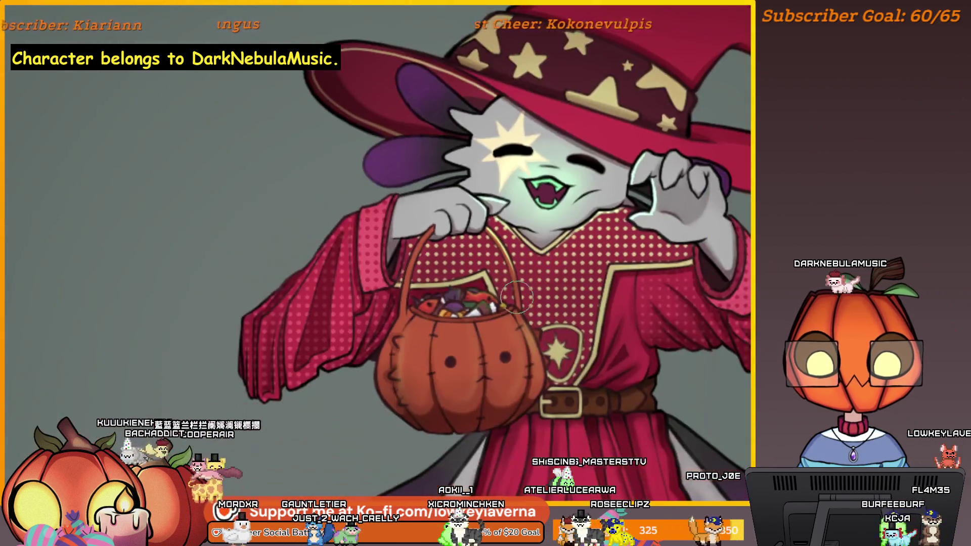
pyautogui.scroll(1, 454, 296)
pyautogui.scroll(1, 455, 315)
pyautogui.scroll(1, 457, 331)
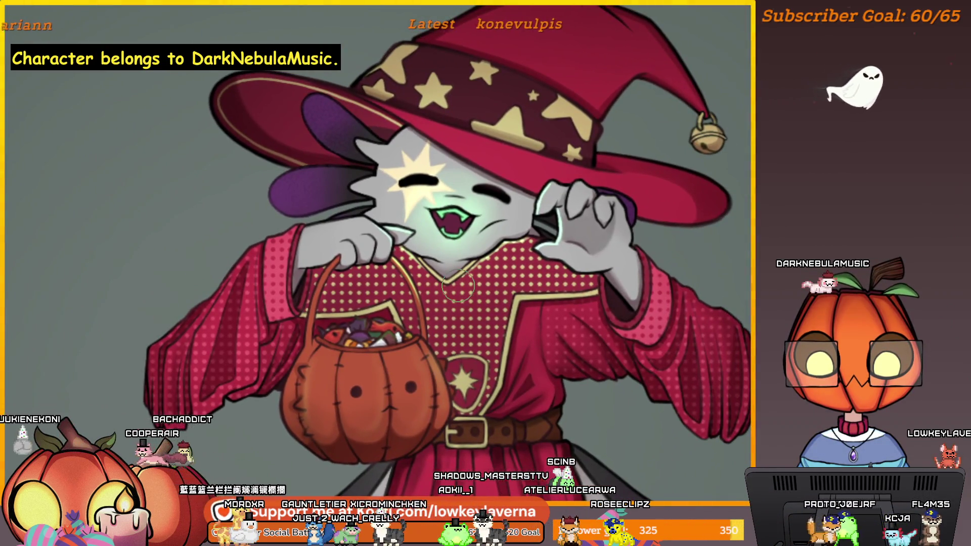
pyautogui.scroll(-3, 460, 310)
pyautogui.scroll(1, 485, 300)
pyautogui.scroll(1, 516, 292)
pyautogui.scroll(2, 545, 281)
pyautogui.scroll(-2, 547, 279)
pyautogui.scroll(1, 549, 304)
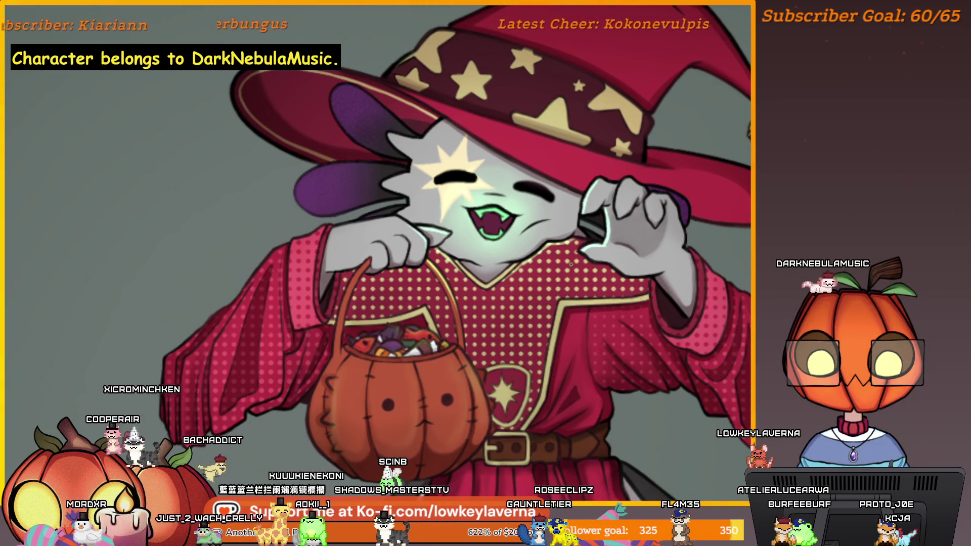
pyautogui.scroll(-2, 571, 263)
pyautogui.scroll(-2, 571, 263)
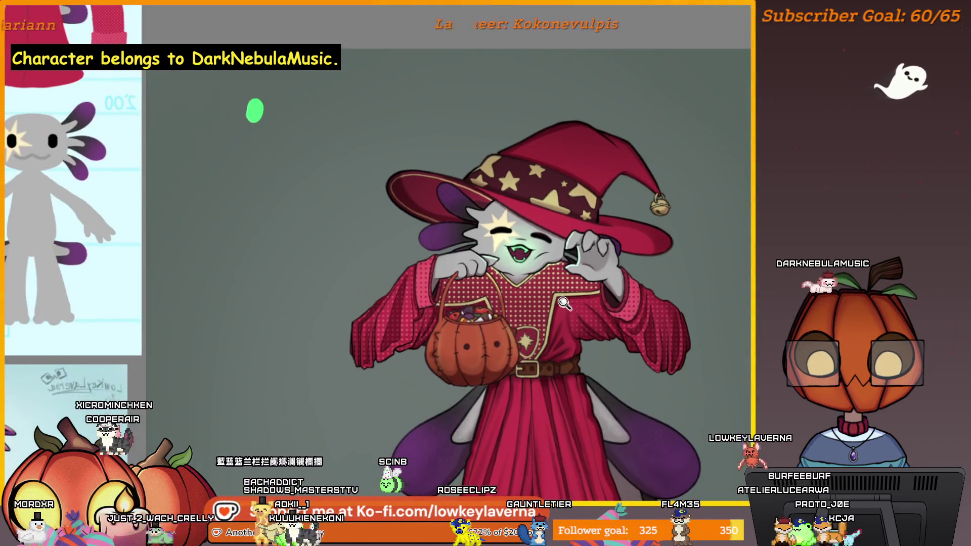
pyautogui.scroll(-1, 572, 262)
pyautogui.scroll(-1, 500, 304)
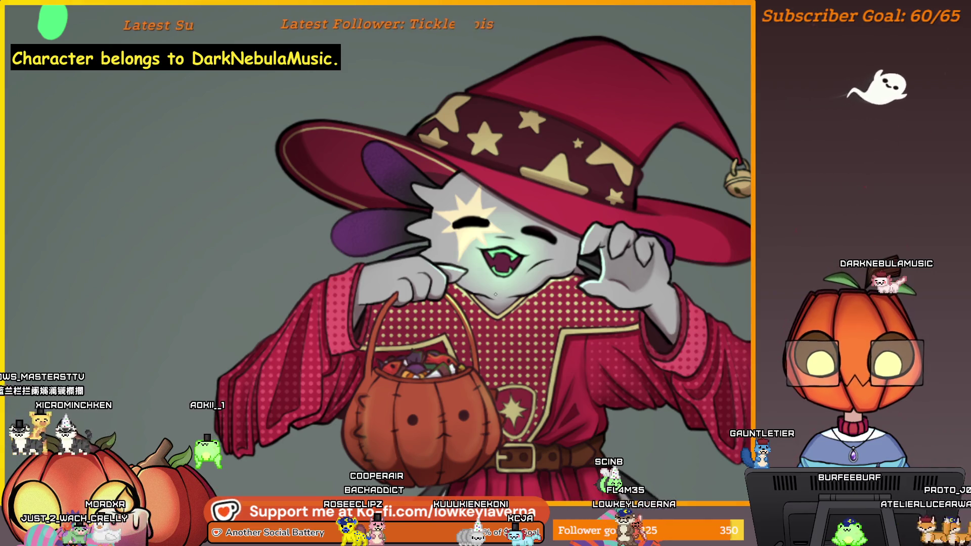
pyautogui.scroll(-3, 559, 244)
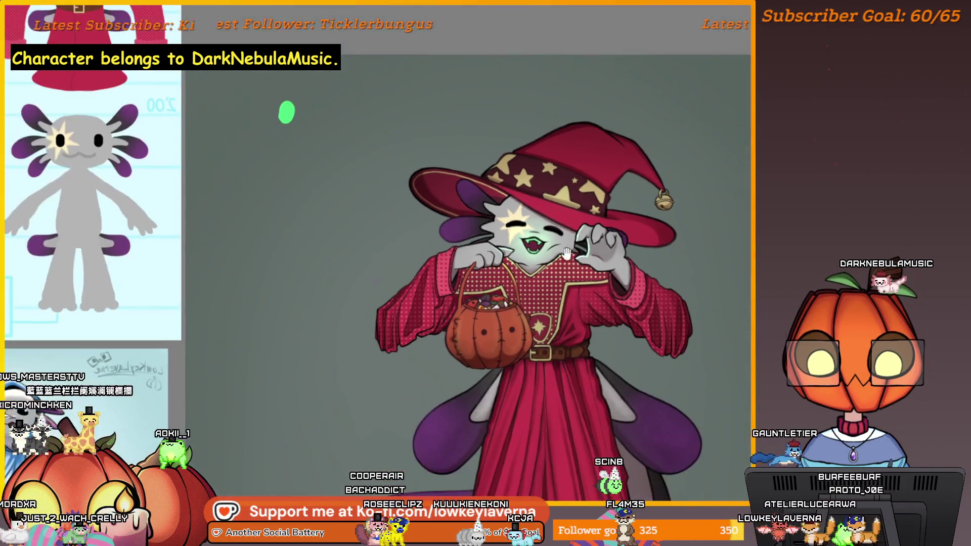
pyautogui.scroll(-1, 562, 273)
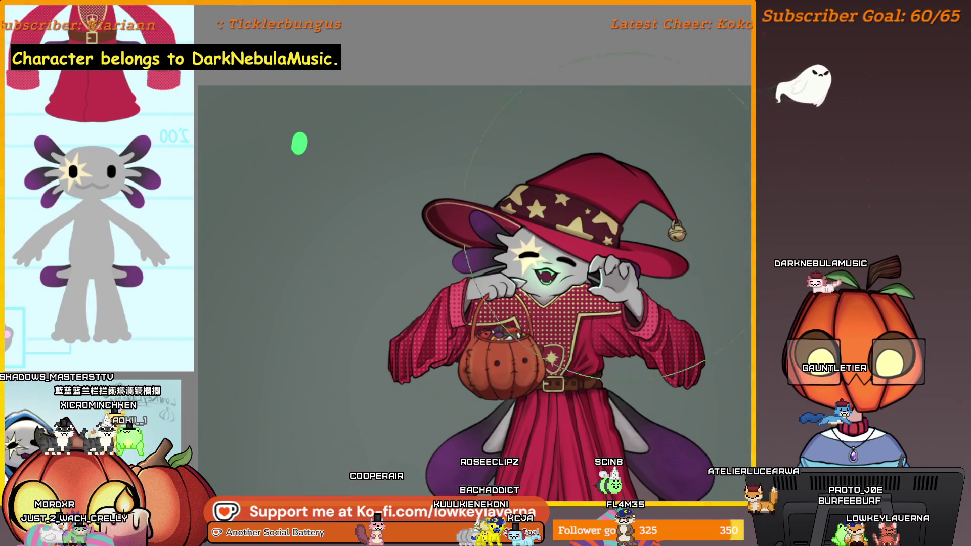
pyautogui.press('[')
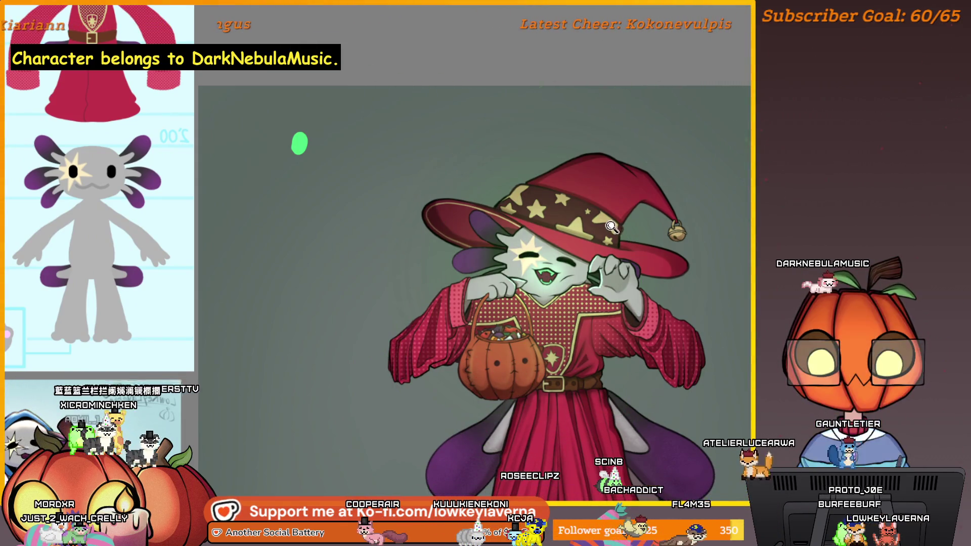
pyautogui.scroll(-2, 611, 226)
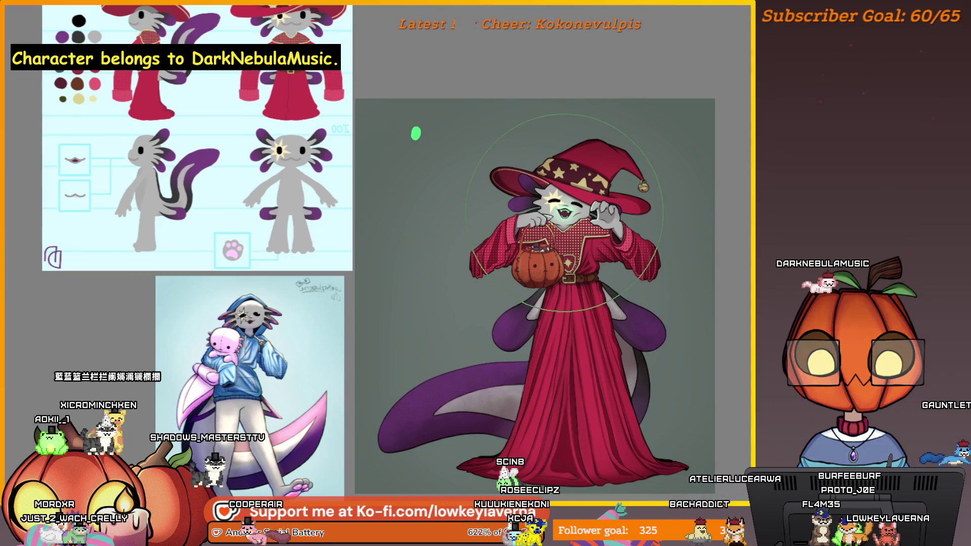
pyautogui.moveTo(716, 249); pyautogui.dragTo(691, 257)
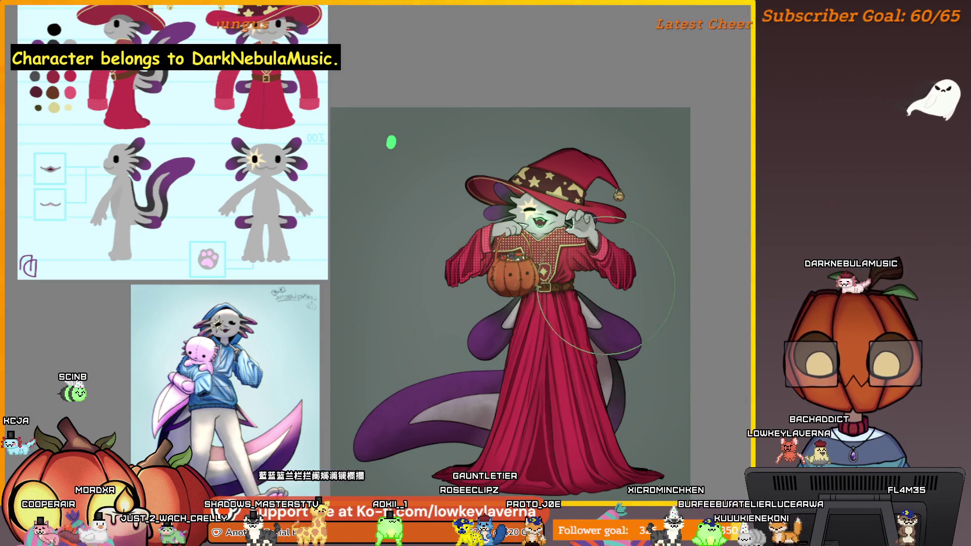
pyautogui.scroll(3, 603, 285)
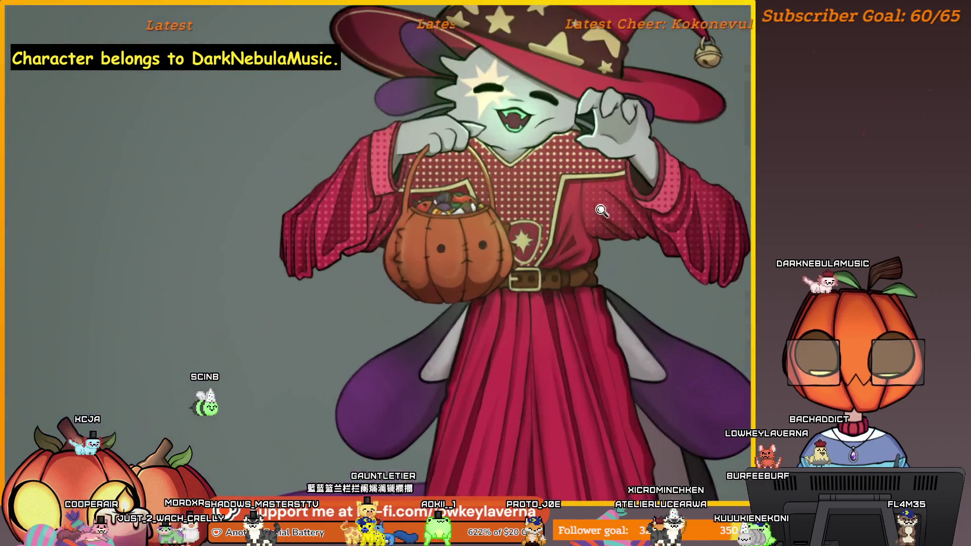
pyautogui.scroll(-2, 602, 210)
pyautogui.scroll(-2, 610, 213)
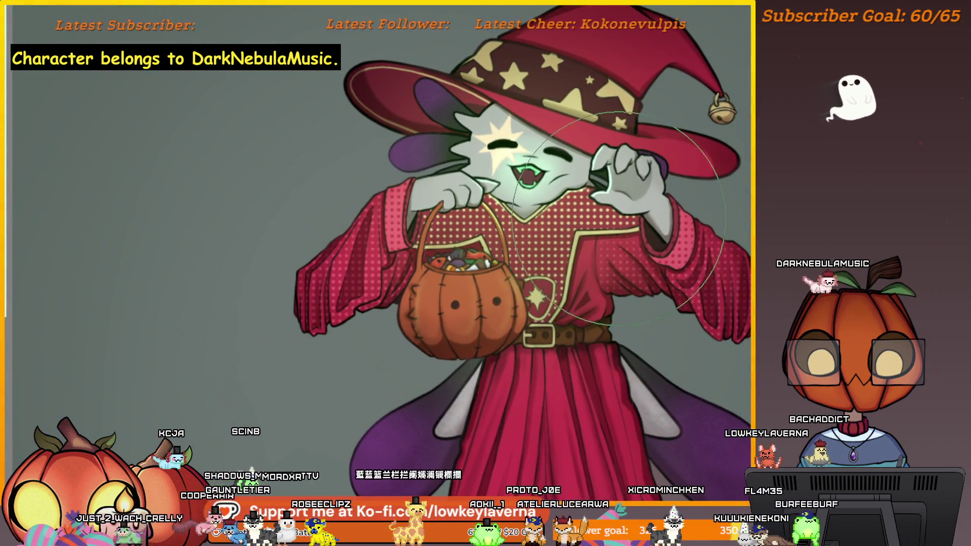
pyautogui.scroll(-1, 620, 213)
pyautogui.scroll(-1, 599, 194)
pyautogui.scroll(-1, 580, 176)
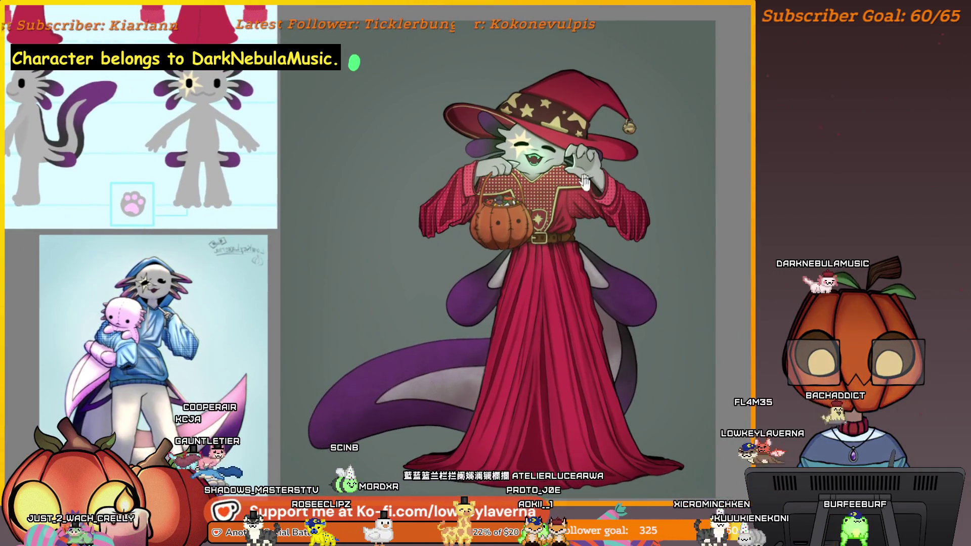
pyautogui.scroll(1, 599, 197)
pyautogui.scroll(-1, 698, 312)
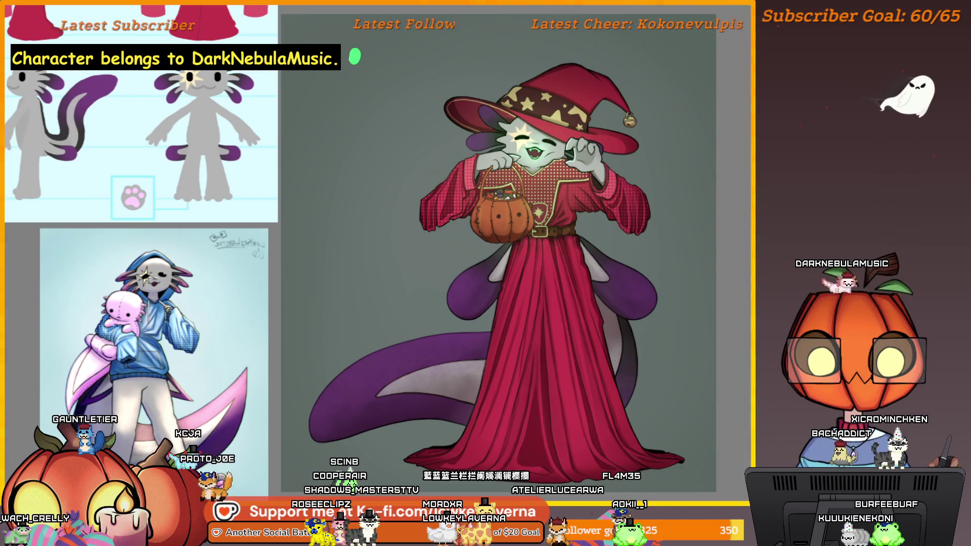
pyautogui.scroll(-2, 627, 402)
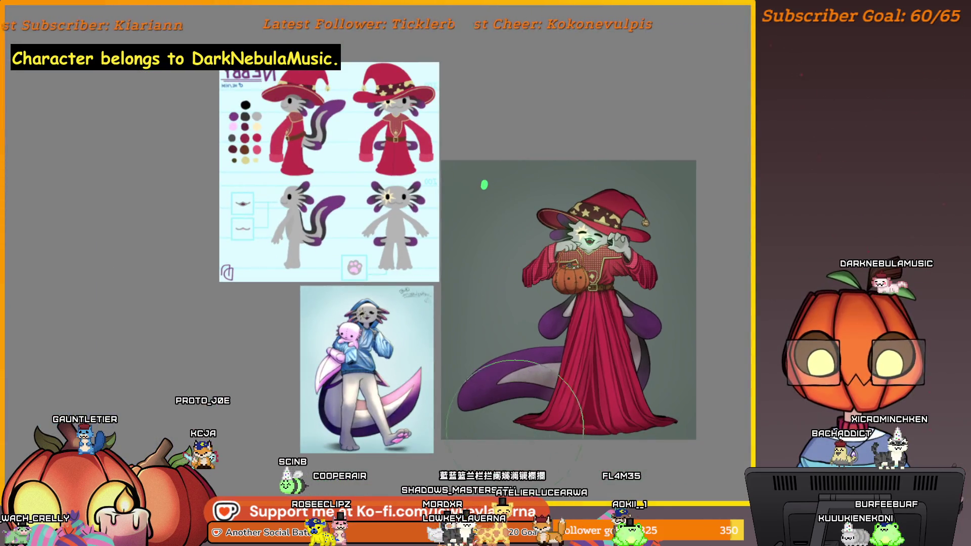
# Draw a thin curved fold line down the lower part of the red robe.
pyautogui.moveTo(668, 356); pyautogui.dragTo(671, 351)
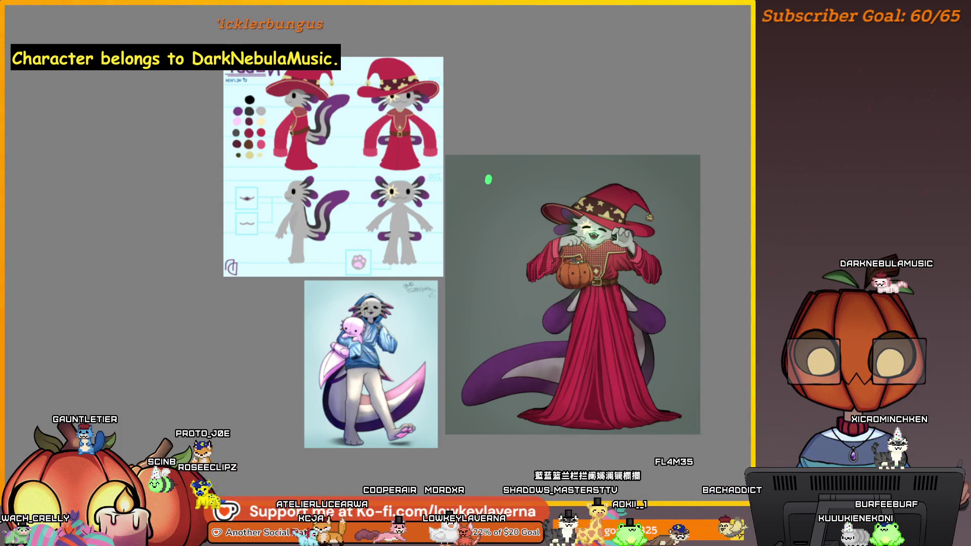
pyautogui.moveTo(650, 218); pyautogui.dragTo(643, 391)
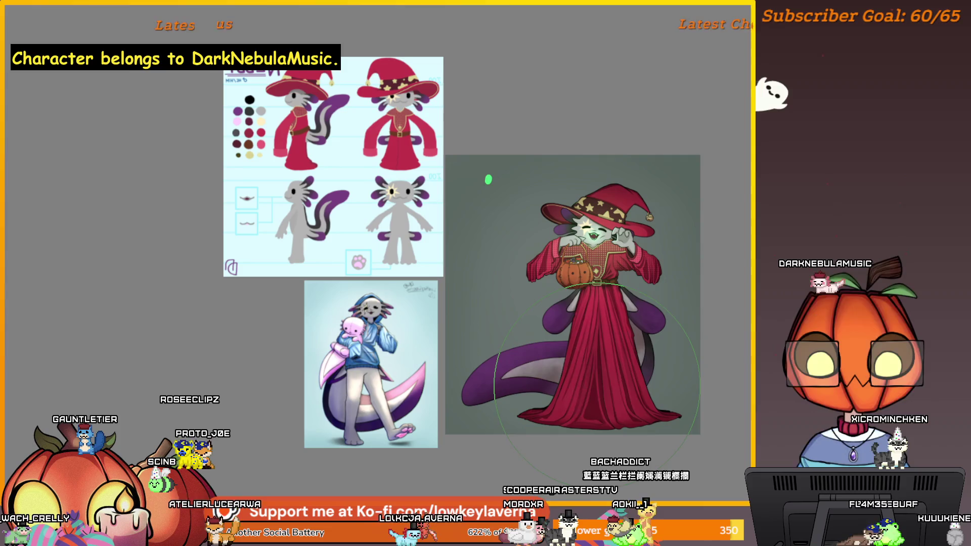
pyautogui.moveTo(565, 302)
pyautogui.mouseDown()
pyautogui.moveTo(654, 372)
pyautogui.moveTo(550, 409)
pyautogui.mouseUp()
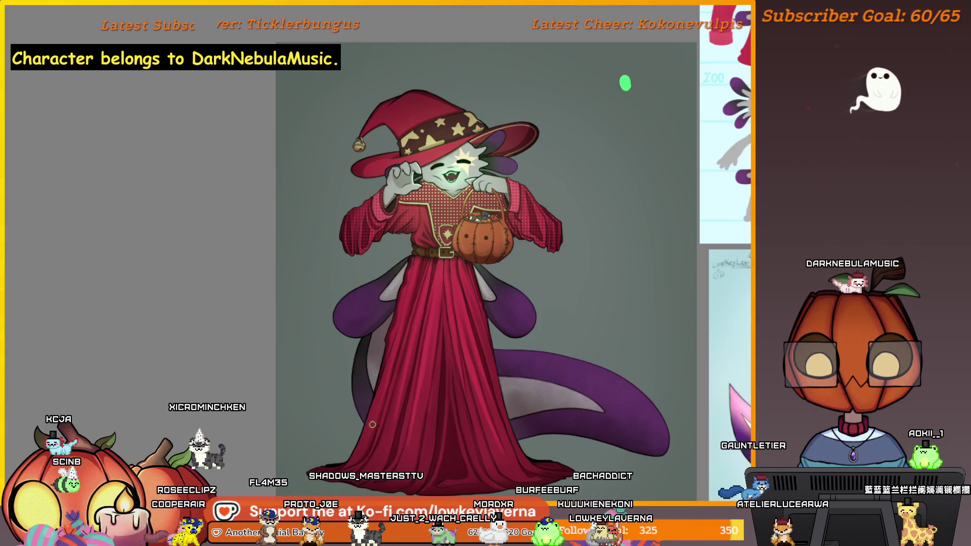
pyautogui.scroll(-1, 509, 241)
pyautogui.scroll(-1, 516, 273)
pyautogui.scroll(-1, 524, 311)
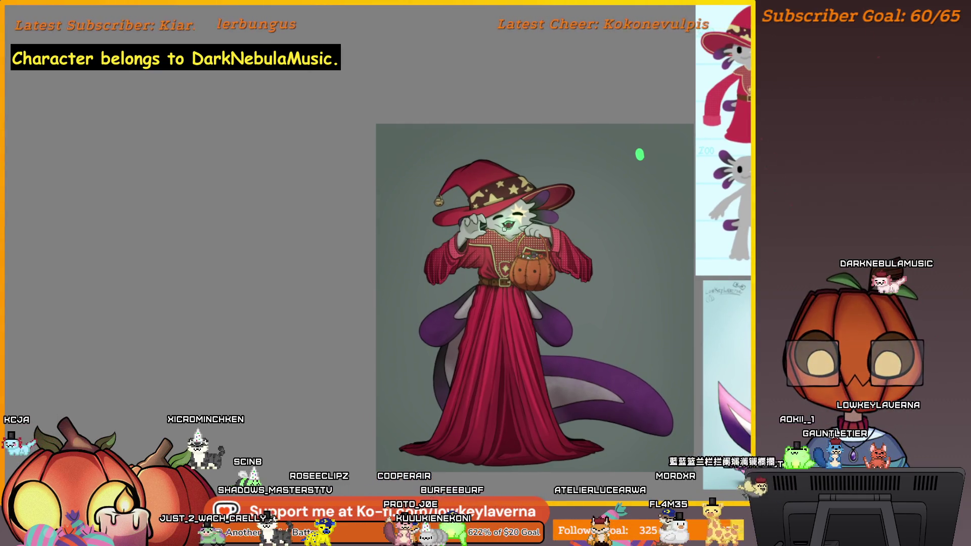
pyautogui.hotkey('ctrl', '+')
pyautogui.hotkey('ctrl', '+')
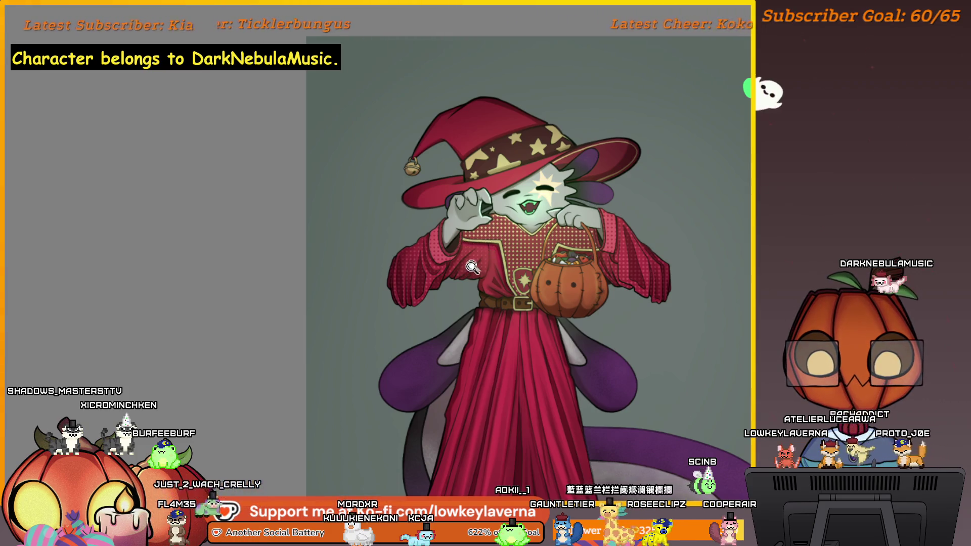
pyautogui.scroll(3, 475, 243)
pyautogui.scroll(1, 500, 339)
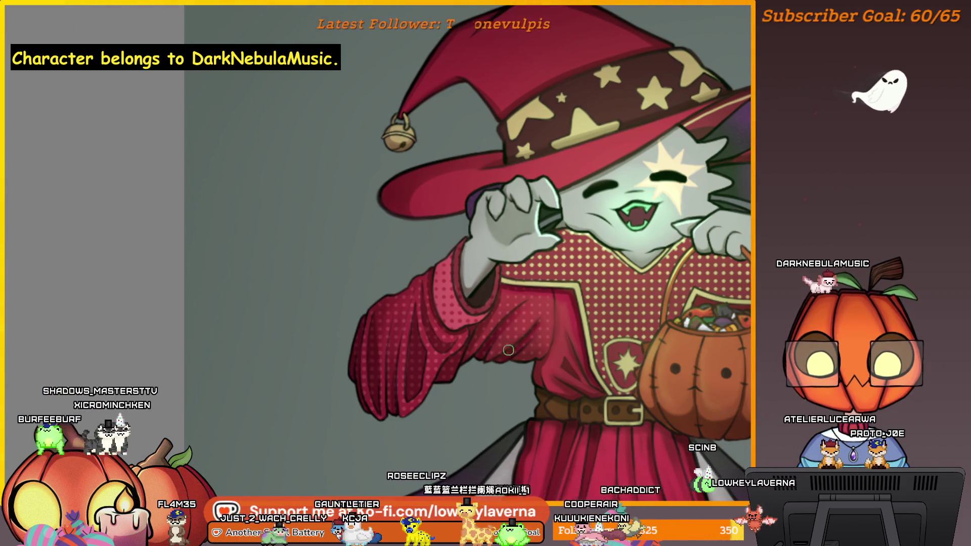
pyautogui.scroll(-2, 539, 323)
pyautogui.scroll(-2, 539, 323)
pyautogui.scroll(2, 628, 243)
pyautogui.scroll(2, 629, 244)
pyautogui.scroll(1, 629, 243)
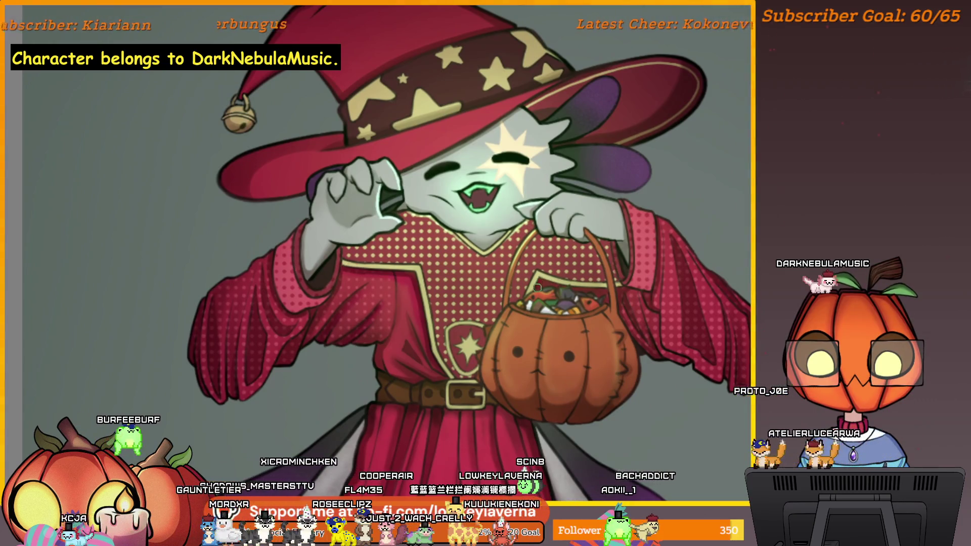
pyautogui.scroll(2, 611, 206)
pyautogui.scroll(3, 611, 207)
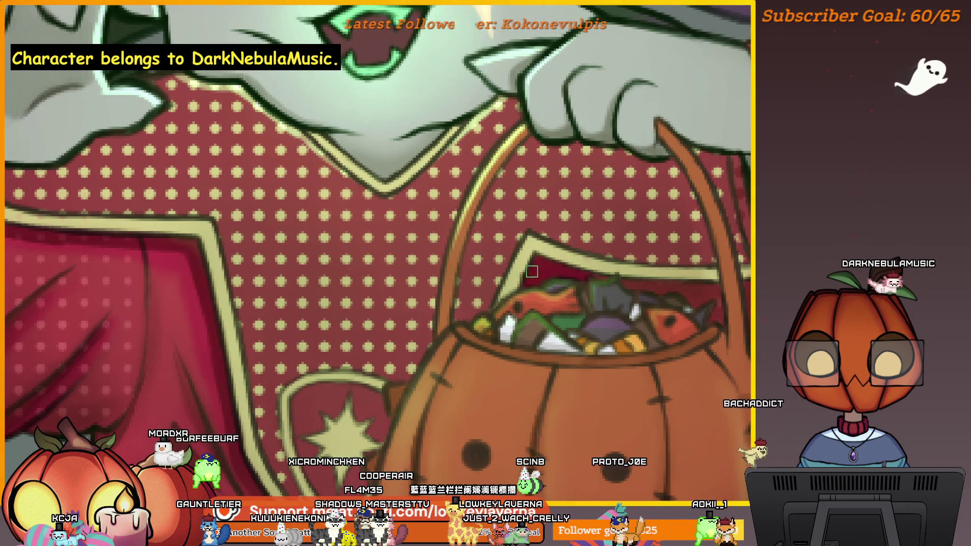
pyautogui.scroll(-3, 536, 264)
pyautogui.scroll(1, 604, 285)
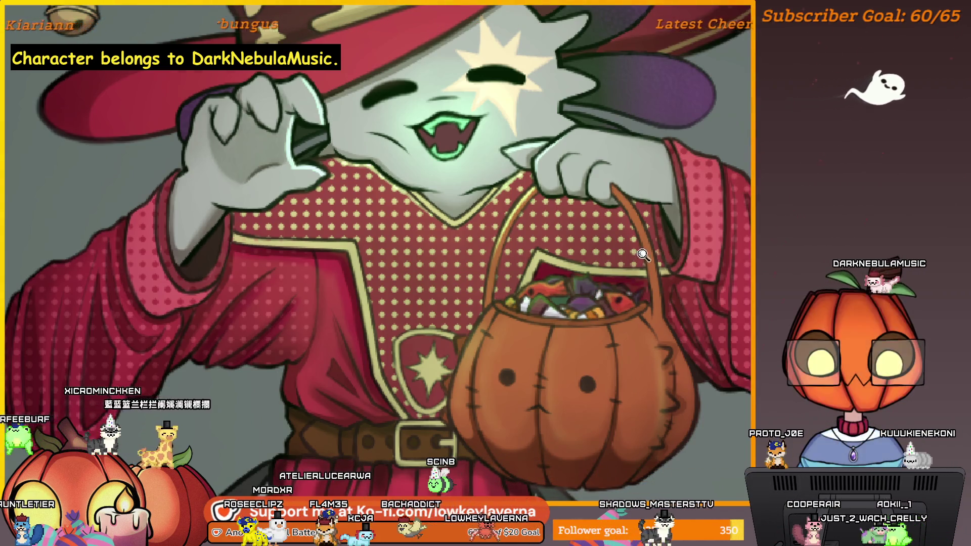
pyautogui.scroll(-3, 644, 256)
pyautogui.scroll(3, 644, 256)
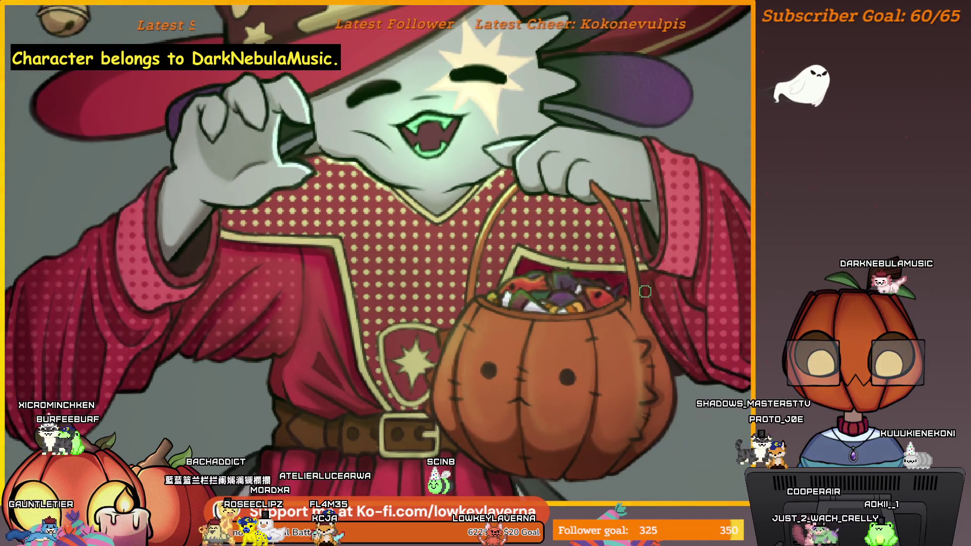
pyautogui.moveTo(622, 269)
pyautogui.mouseDown()
pyautogui.moveTo(625, 217)
pyautogui.moveTo(620, 239)
pyautogui.mouseUp()
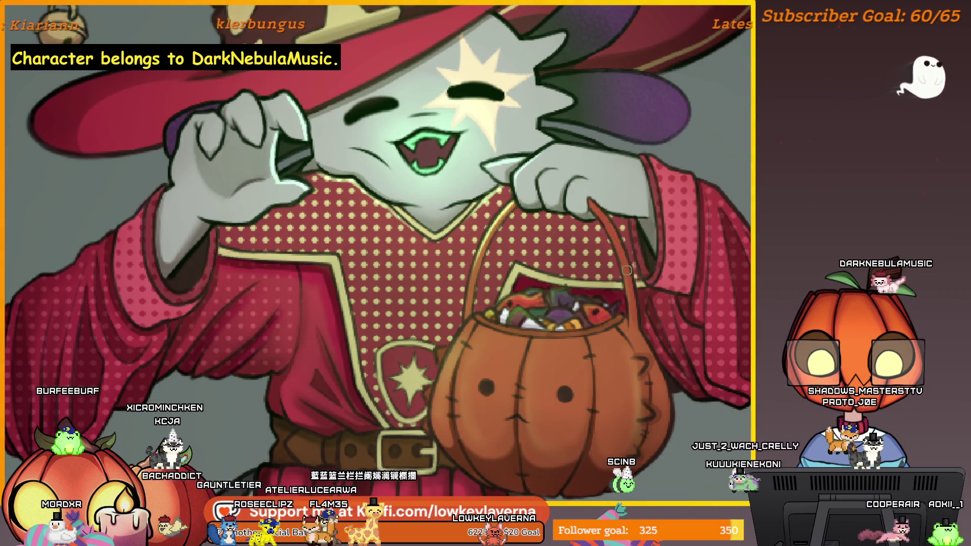
pyautogui.moveTo(626, 268); pyautogui.dragTo(357, 247)
pyautogui.scroll(-2, 356, 247)
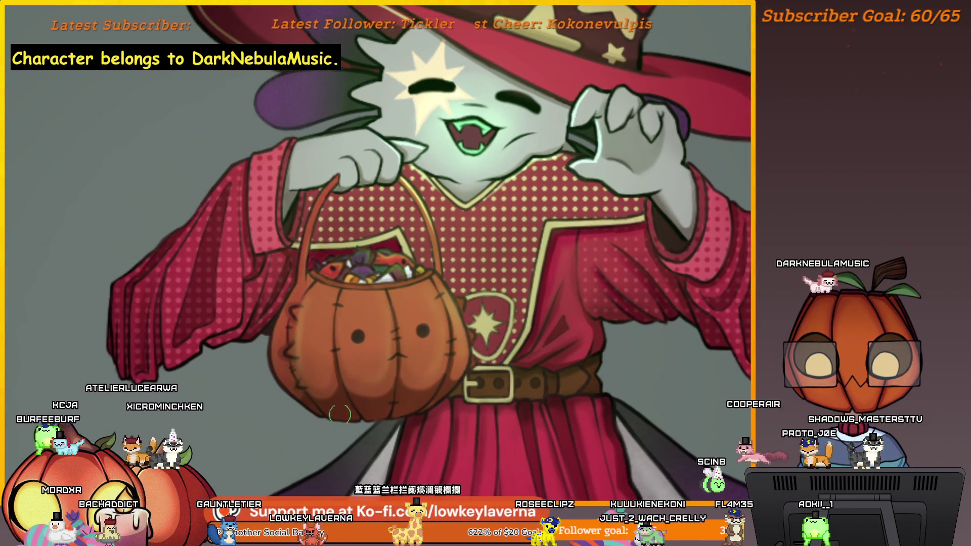
pyautogui.scroll(-2, 342, 420)
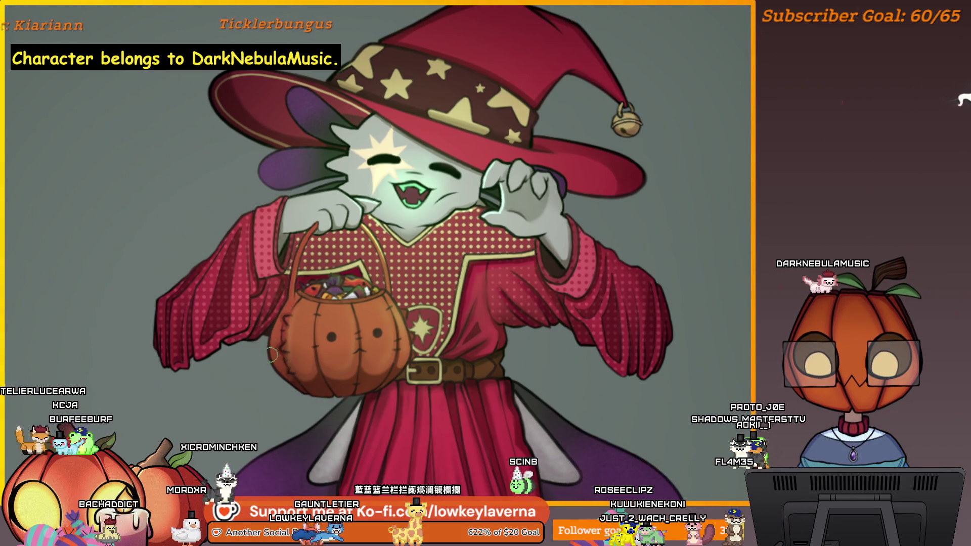
pyautogui.scroll(-2, 358, 384)
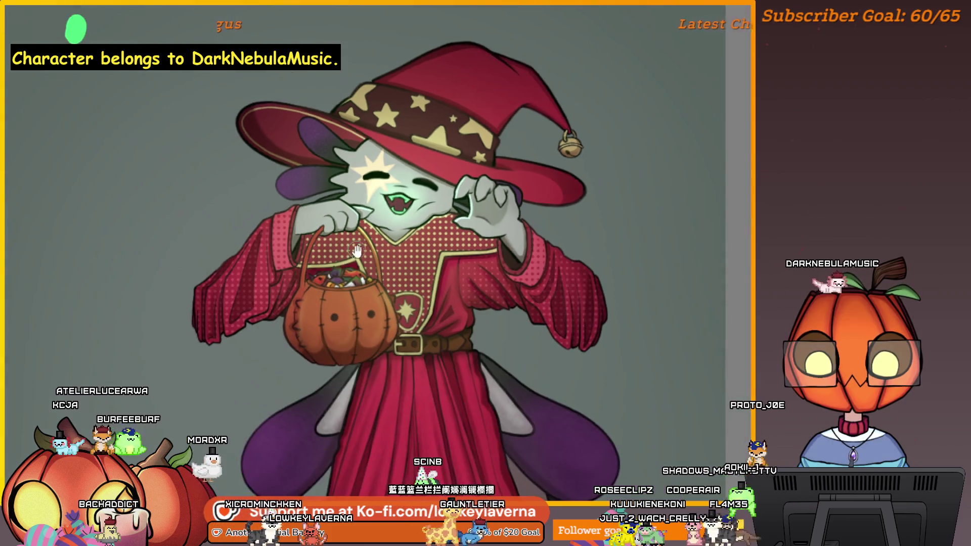
pyautogui.scroll(1, 297, 334)
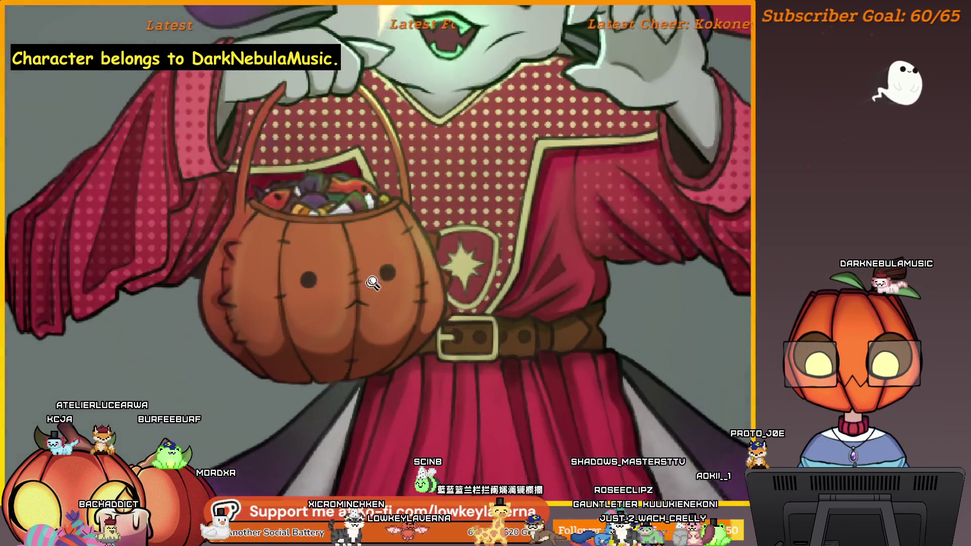
pyautogui.scroll(1, 301, 364)
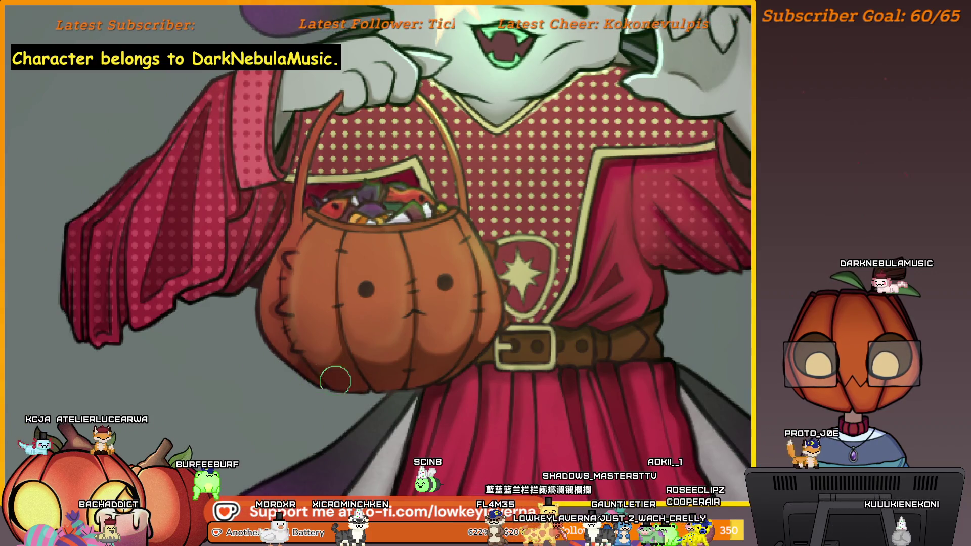
pyautogui.scroll(-2, 407, 382)
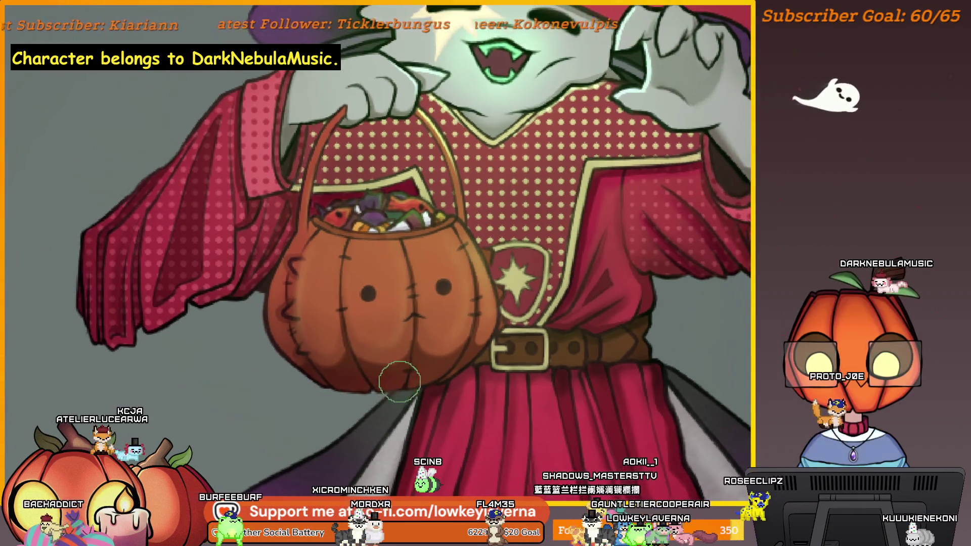
pyautogui.scroll(1, 396, 385)
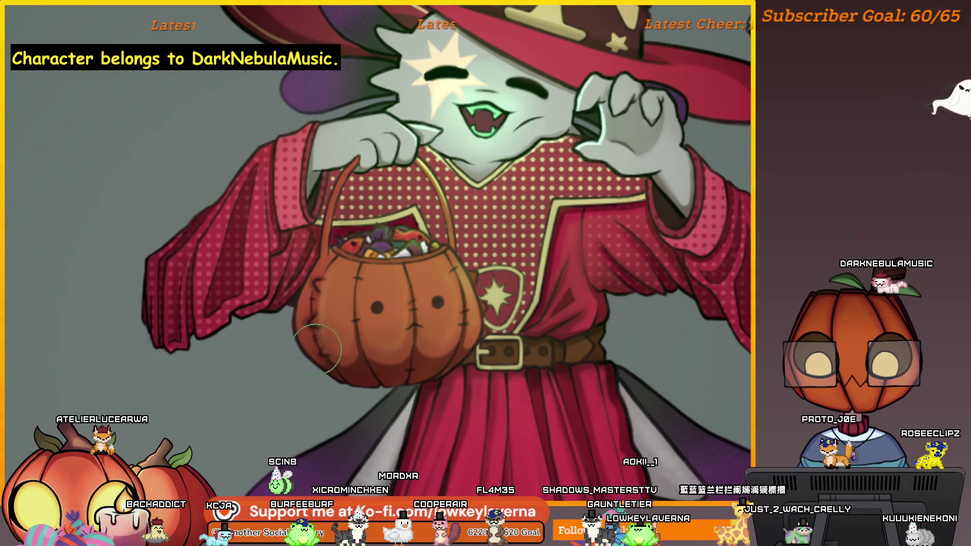
pyautogui.scroll(-3, 321, 349)
pyautogui.scroll(-3, 364, 273)
pyautogui.scroll(-1, 403, 204)
pyautogui.scroll(2, 403, 204)
pyautogui.scroll(1, 456, 251)
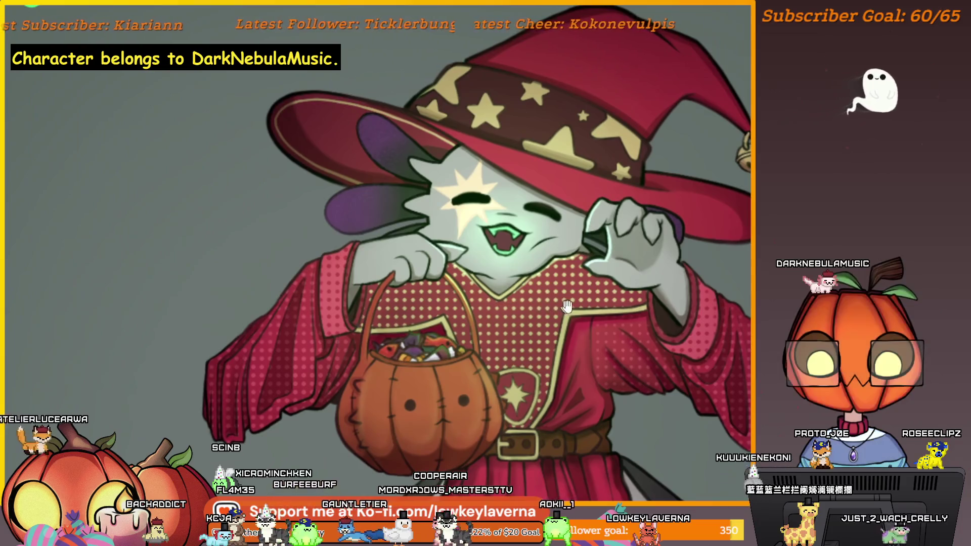
pyautogui.scroll(1, 573, 332)
pyautogui.scroll(-1, 573, 331)
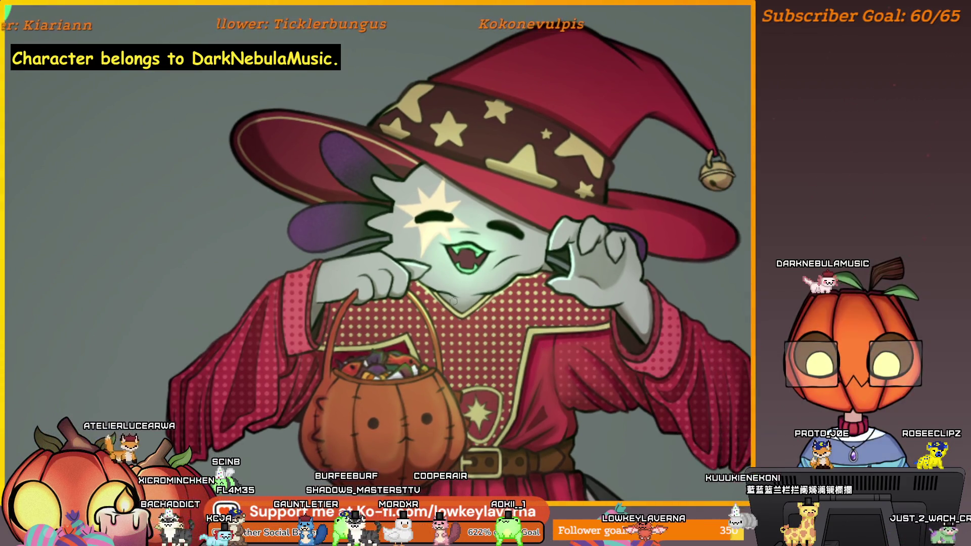
pyautogui.scroll(3, 452, 305)
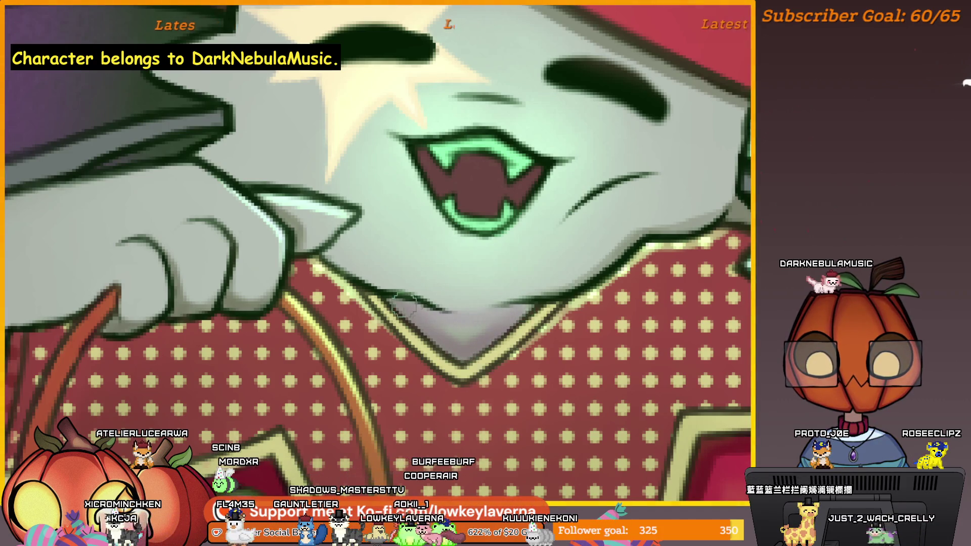
pyautogui.scroll(-2, 472, 318)
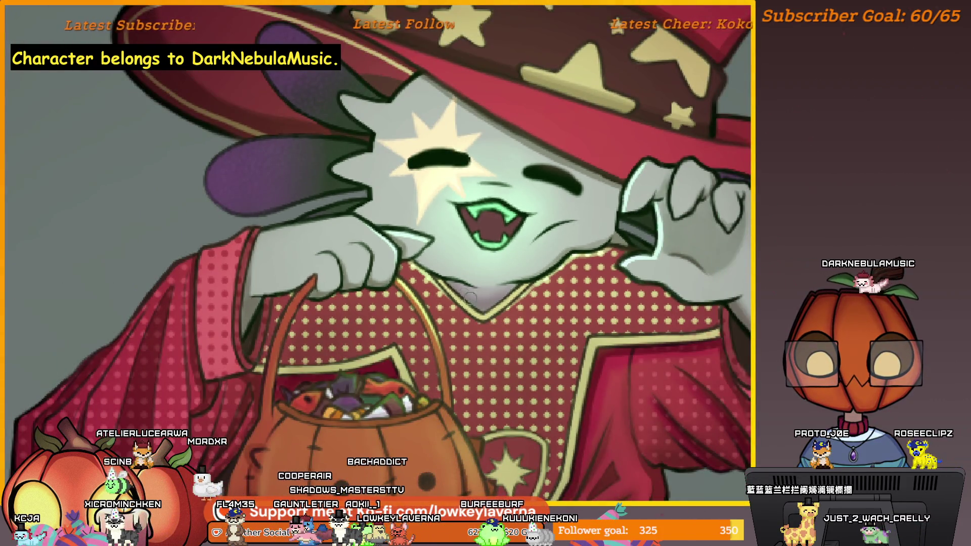
pyautogui.scroll(-2, 526, 272)
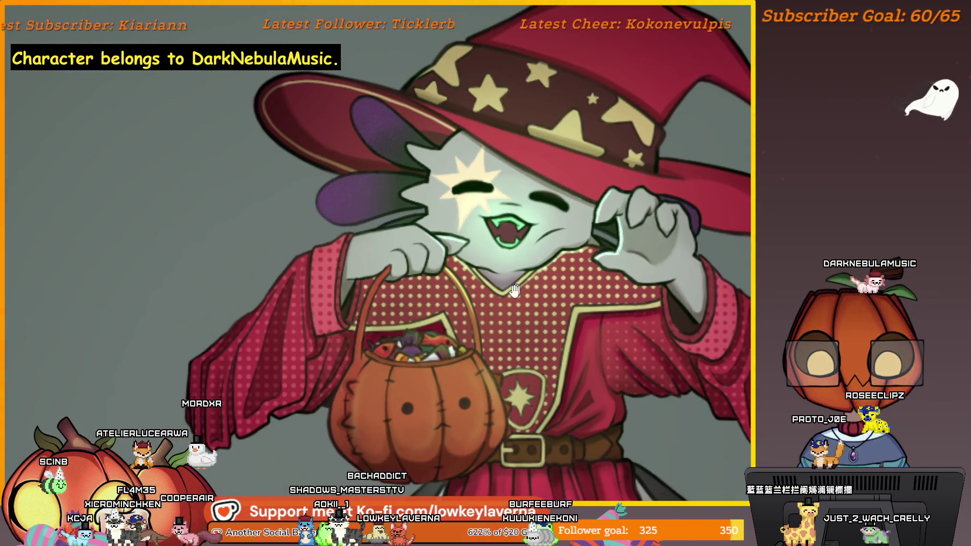
pyautogui.scroll(-1, 552, 304)
pyautogui.moveTo(637, 338); pyautogui.dragTo(593, 253)
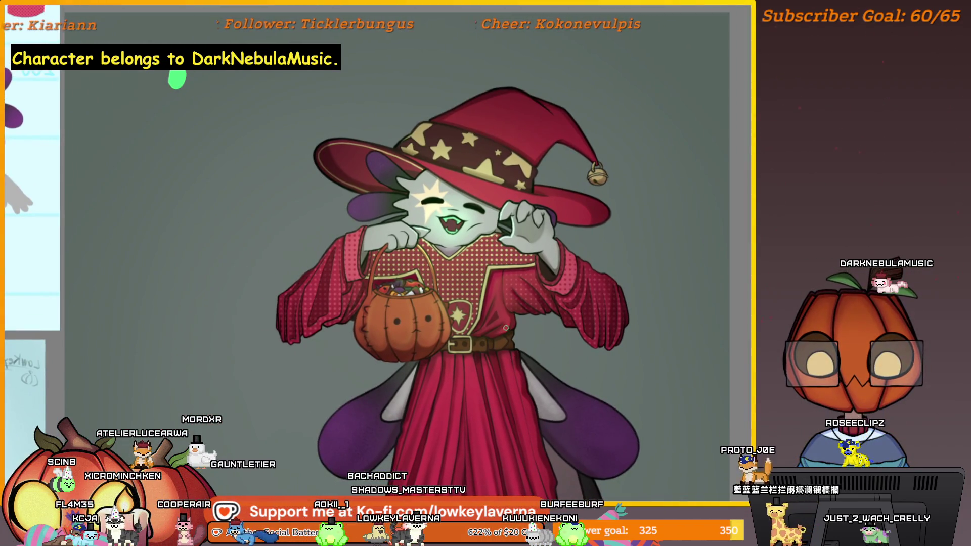
pyautogui.scroll(2, 506, 312)
pyautogui.scroll(1, 523, 341)
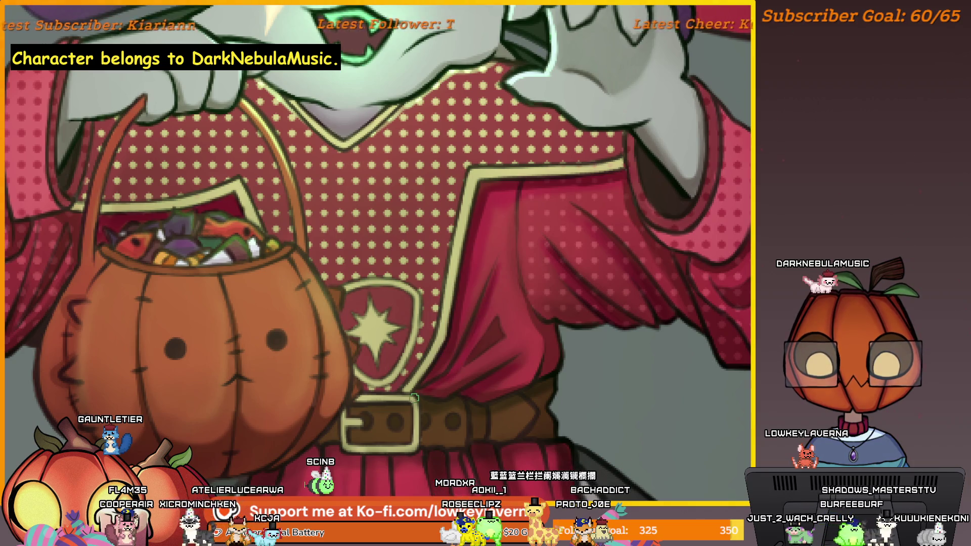
pyautogui.scroll(-3, 414, 397)
pyautogui.scroll(2, 536, 332)
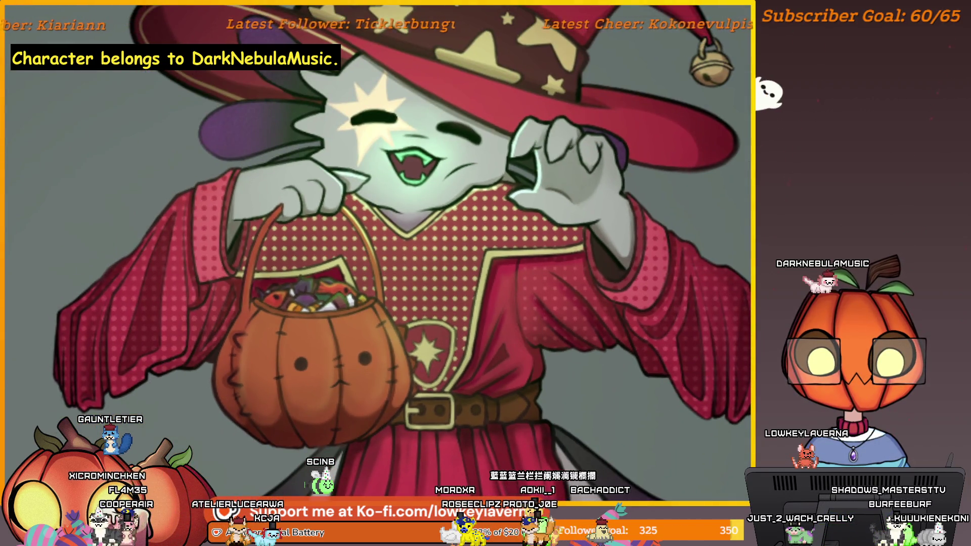
pyautogui.scroll(-3, 476, 393)
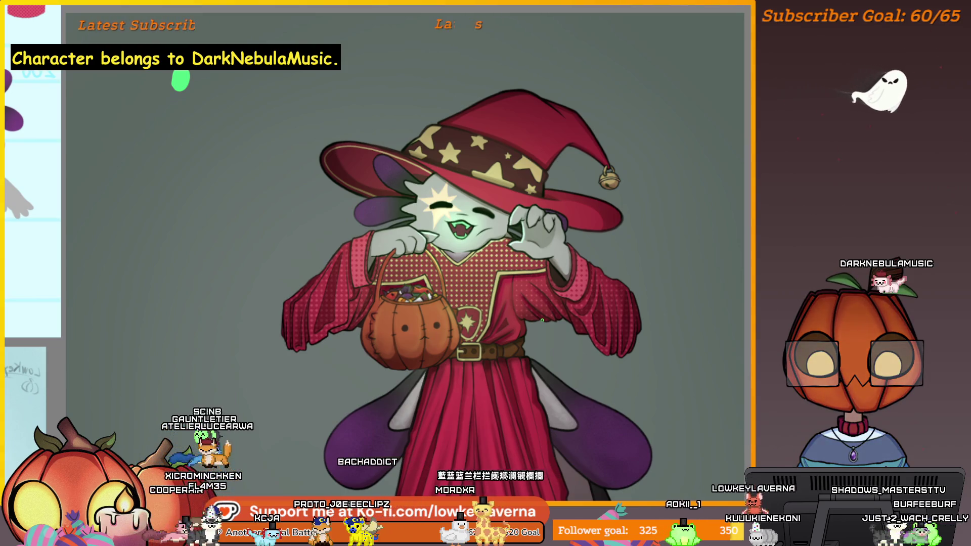
pyautogui.scroll(3, 541, 320)
pyautogui.scroll(1, 515, 267)
pyautogui.moveTo(505, 325); pyautogui.dragTo(484, 332)
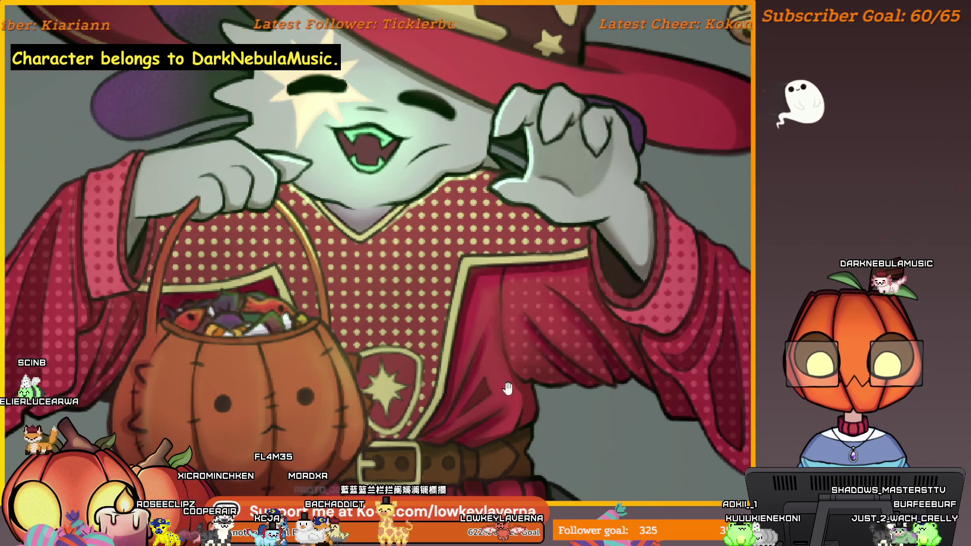
pyautogui.scroll(-2, 505, 385)
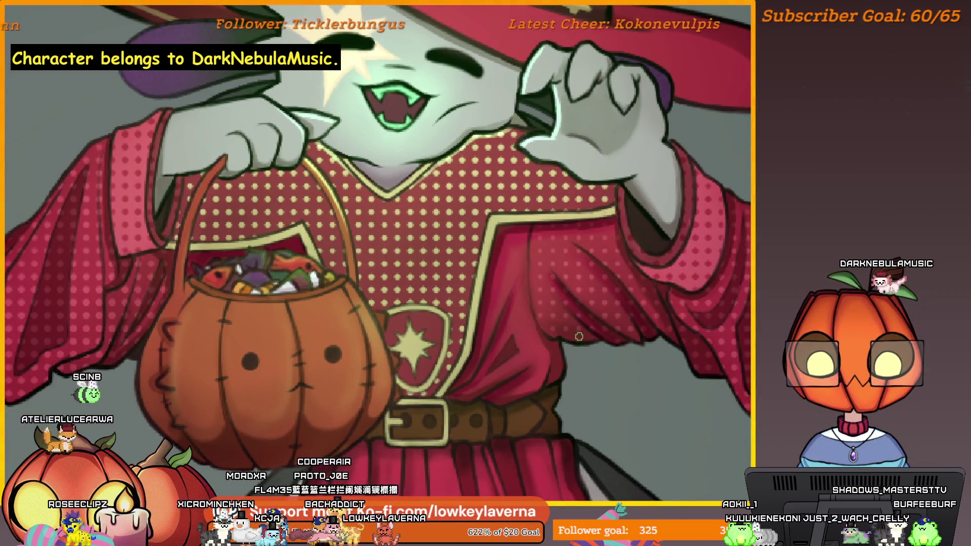
pyautogui.scroll(2, 475, 354)
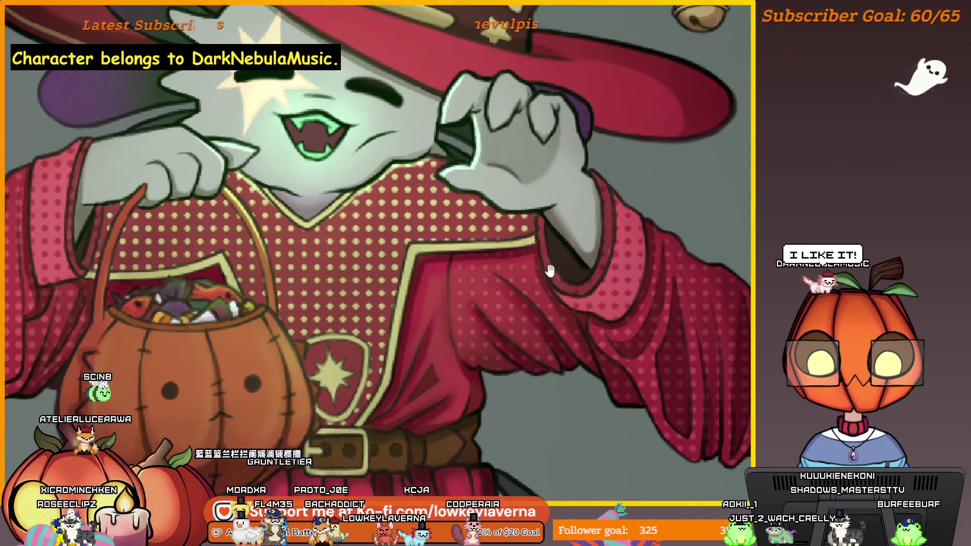
pyautogui.scroll(2, 507, 292)
pyautogui.scroll(-2, 461, 220)
pyautogui.scroll(-1, 486, 304)
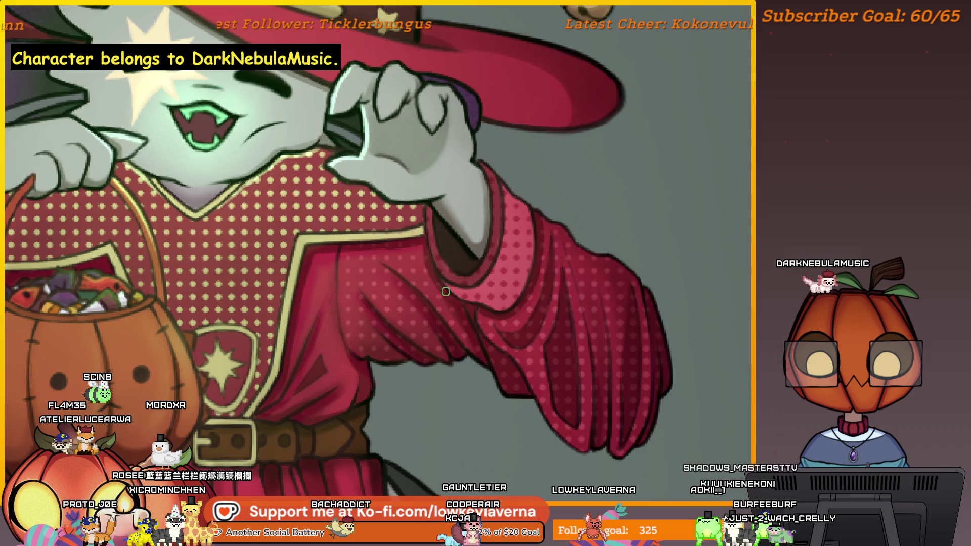
pyautogui.scroll(-2, 485, 342)
pyautogui.scroll(-1, 492, 289)
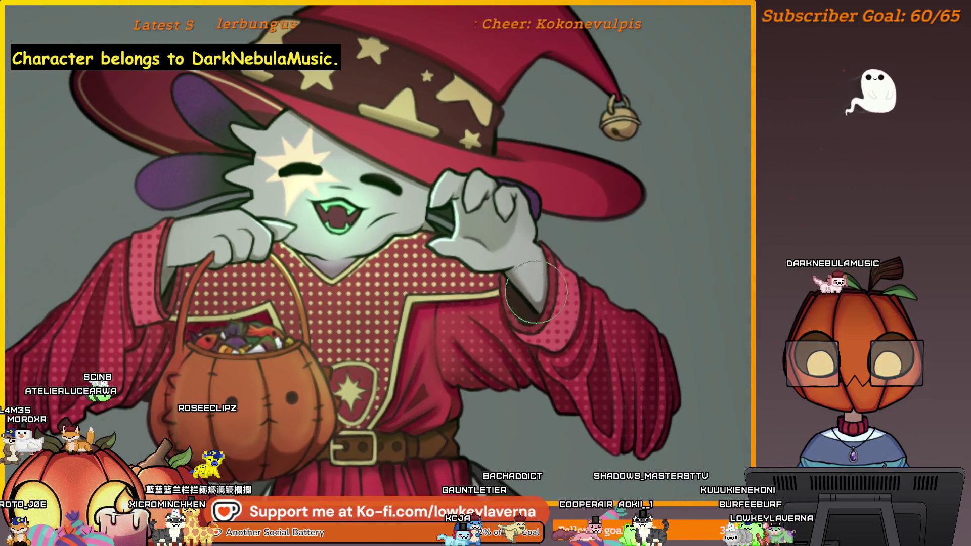
pyautogui.moveTo(444, 191); pyautogui.dragTo(544, 252)
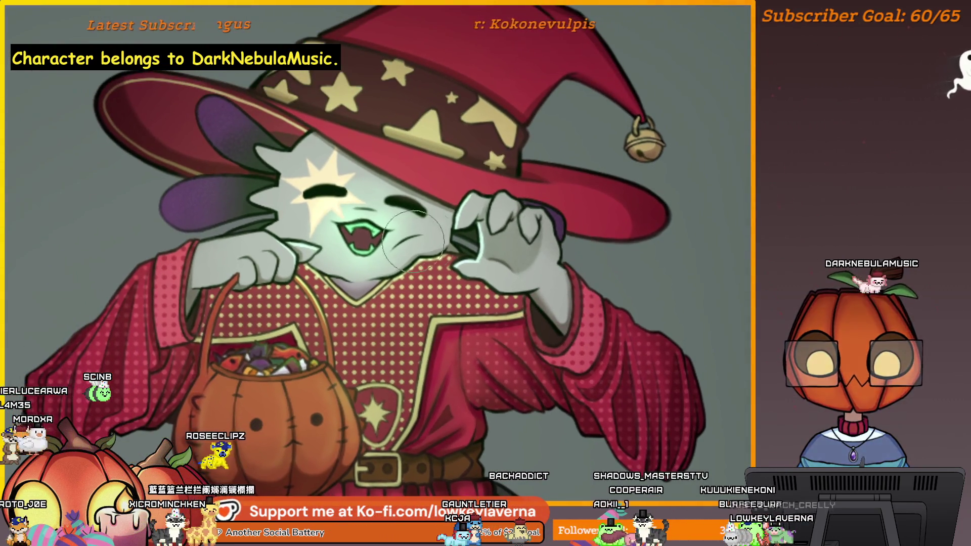
pyautogui.scroll(-1, 392, 215)
pyautogui.scroll(-1, 425, 251)
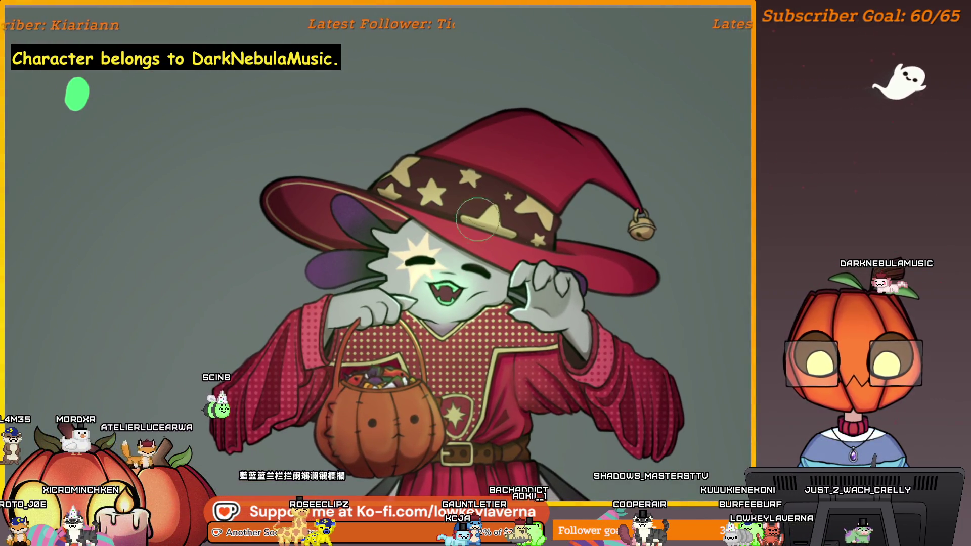
pyautogui.moveTo(440, 190); pyautogui.dragTo(391, 209)
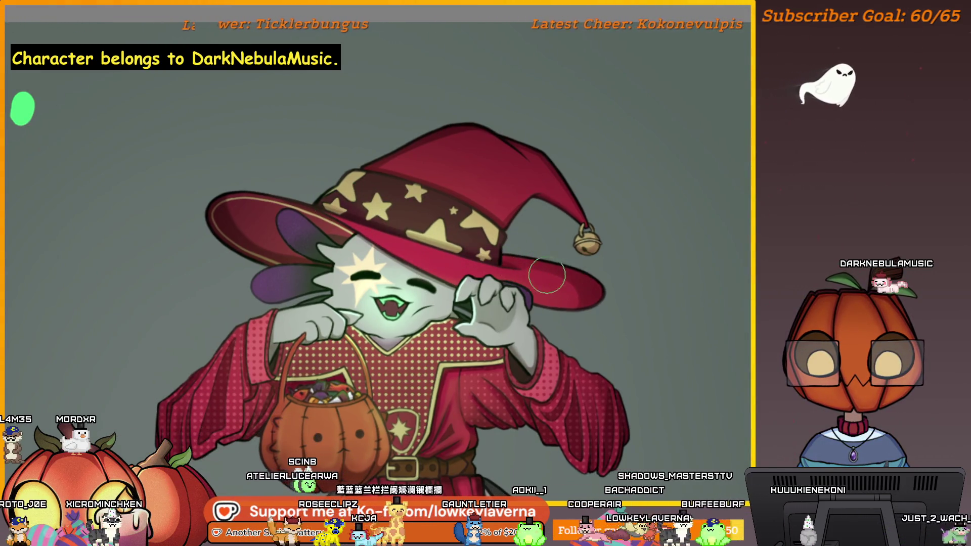
pyautogui.moveTo(334, 240); pyautogui.dragTo(371, 240)
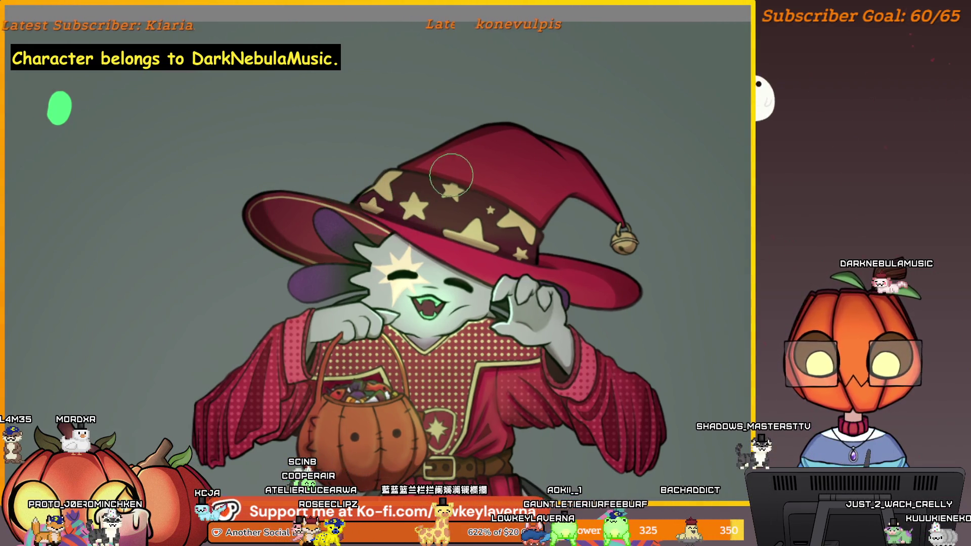
pyautogui.moveTo(443, 173); pyautogui.dragTo(401, 174)
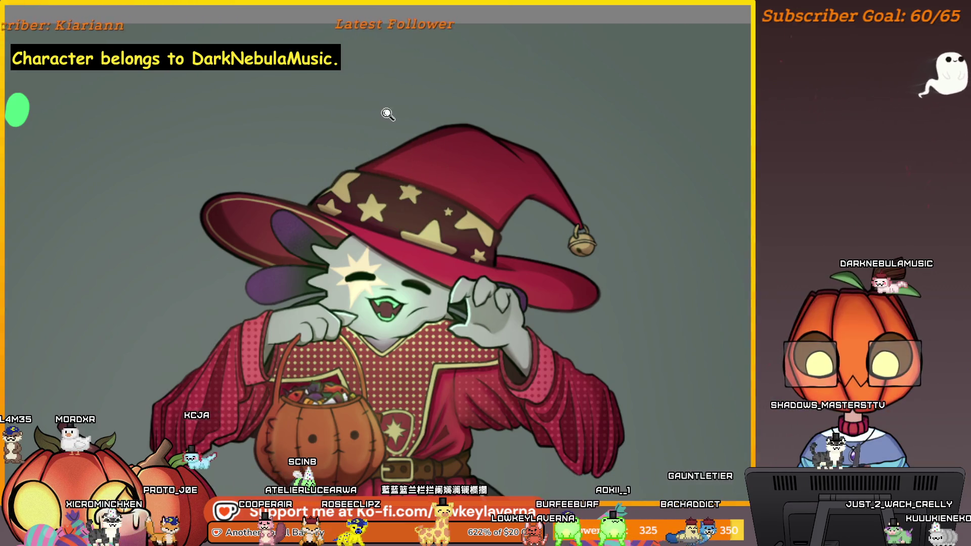
pyautogui.scroll(-1, 390, 119)
pyautogui.scroll(-1, 379, 133)
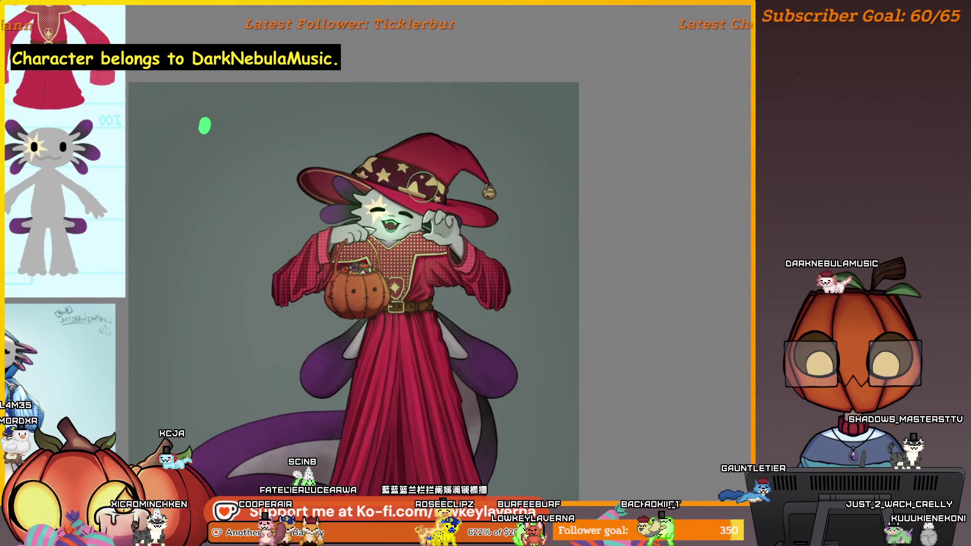
# Mirror the view, hide the references and enlarge the brush to review the whole character.
pyautogui.press('m')
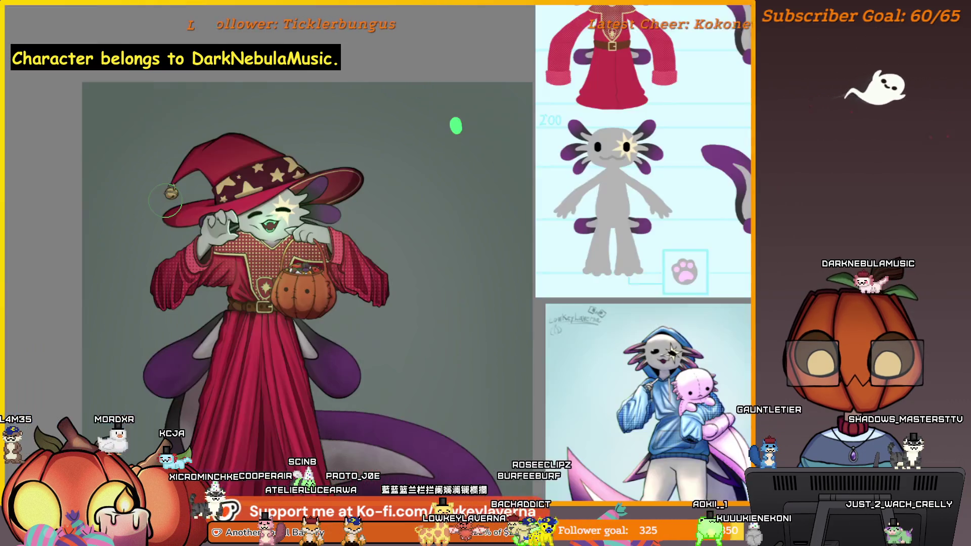
pyautogui.press('Tab')
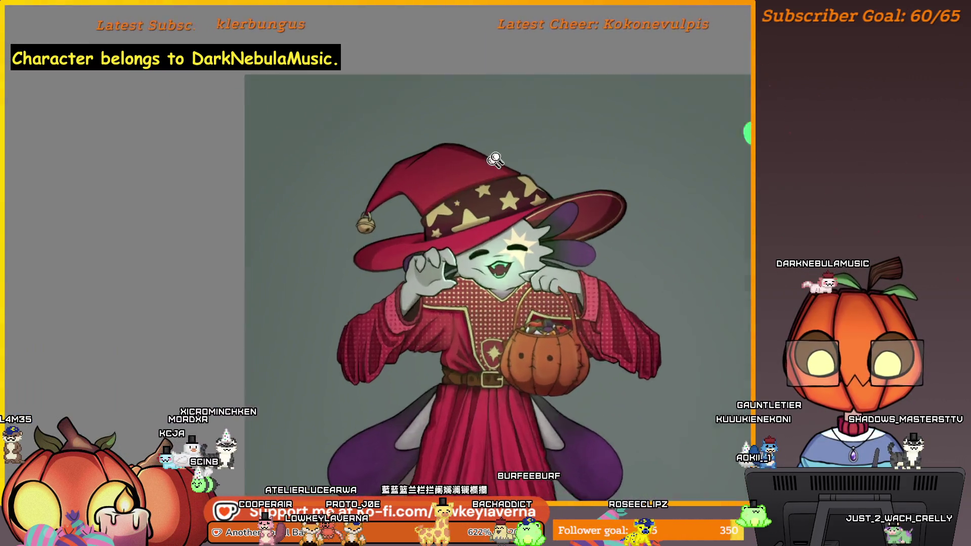
pyautogui.scroll(2, 584, 199)
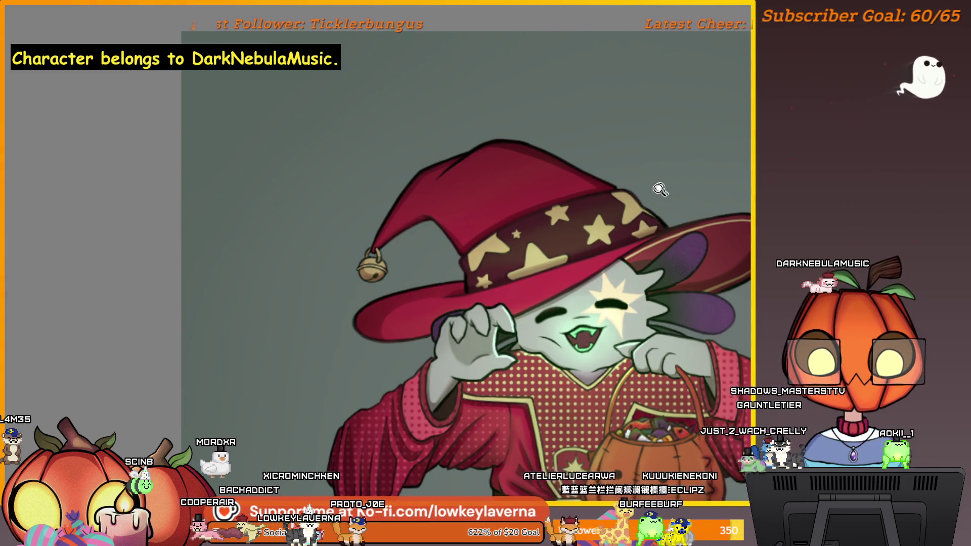
pyautogui.scroll(-2, 665, 186)
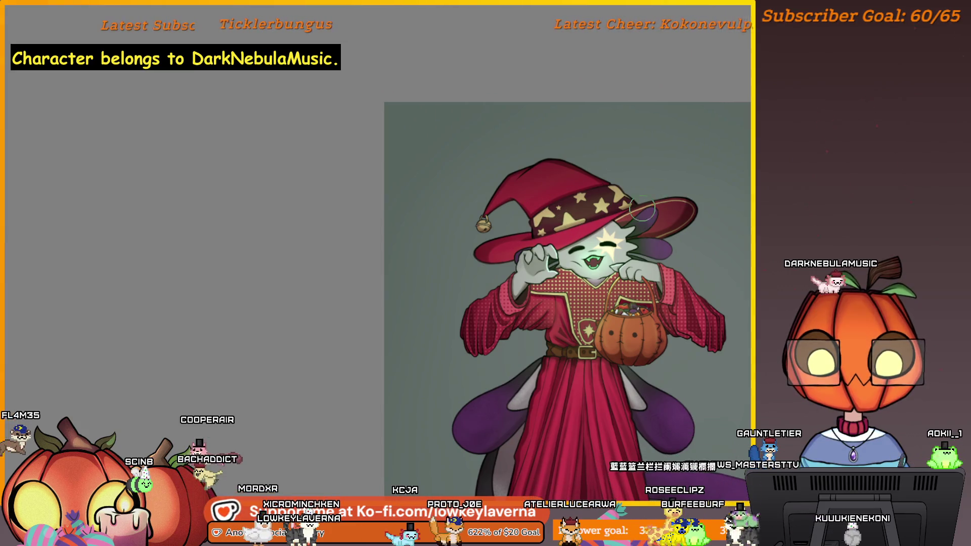
pyautogui.scroll(1, 700, 249)
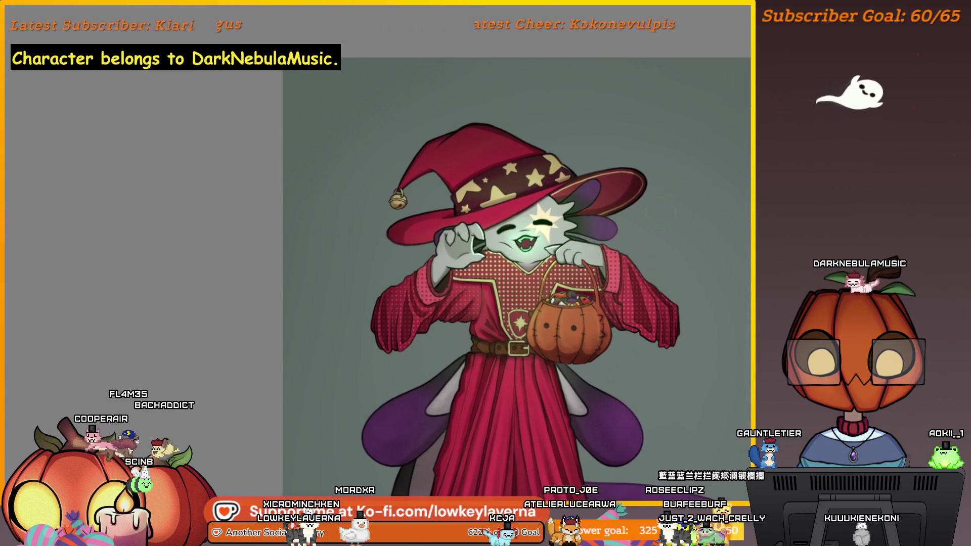
pyautogui.moveTo(630, 359)
pyautogui.mouseDown()
pyautogui.moveTo(600, 317)
pyautogui.moveTo(624, 313)
pyautogui.mouseUp()
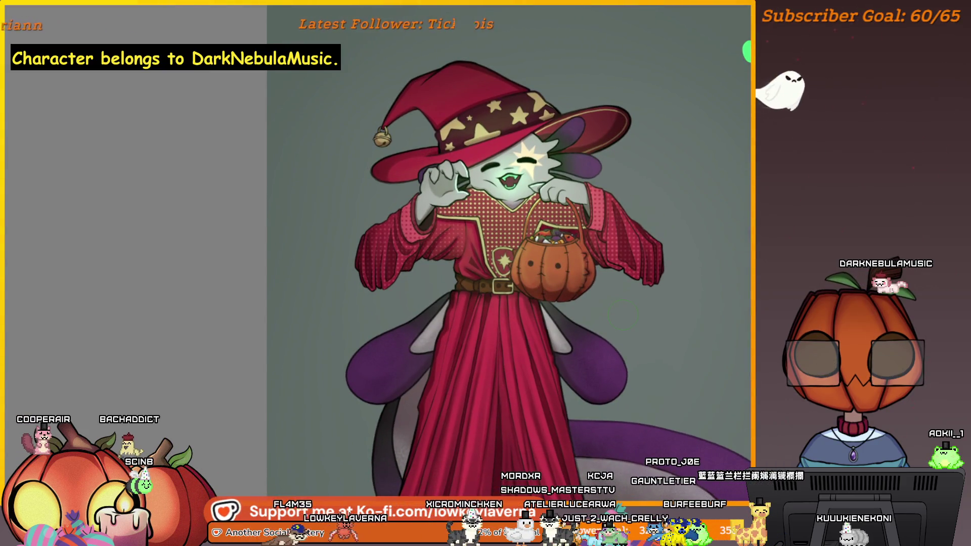
pyautogui.press(']')
pyautogui.press(']')
pyautogui.press(']')
pyautogui.hotkey('ctrl', '-')
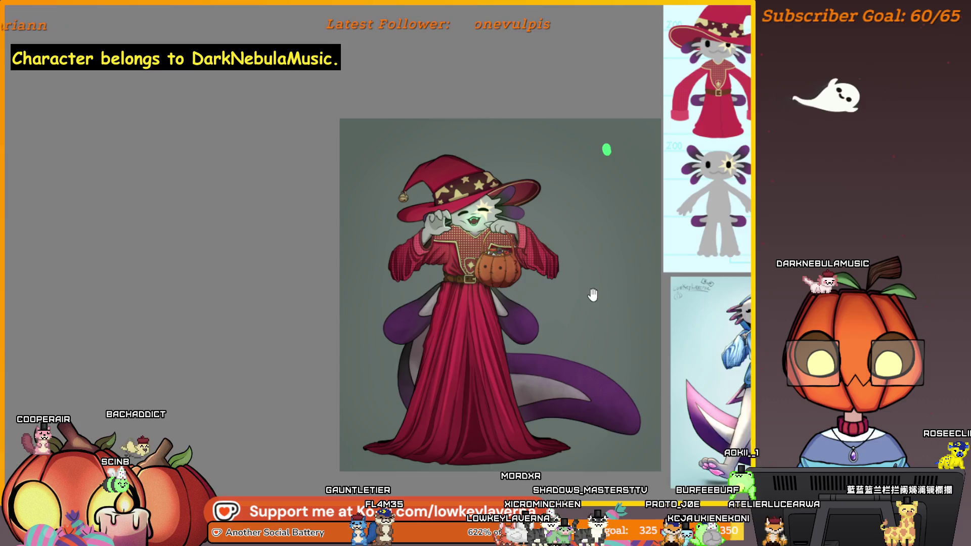
pyautogui.moveTo(591, 294); pyautogui.dragTo(620, 291)
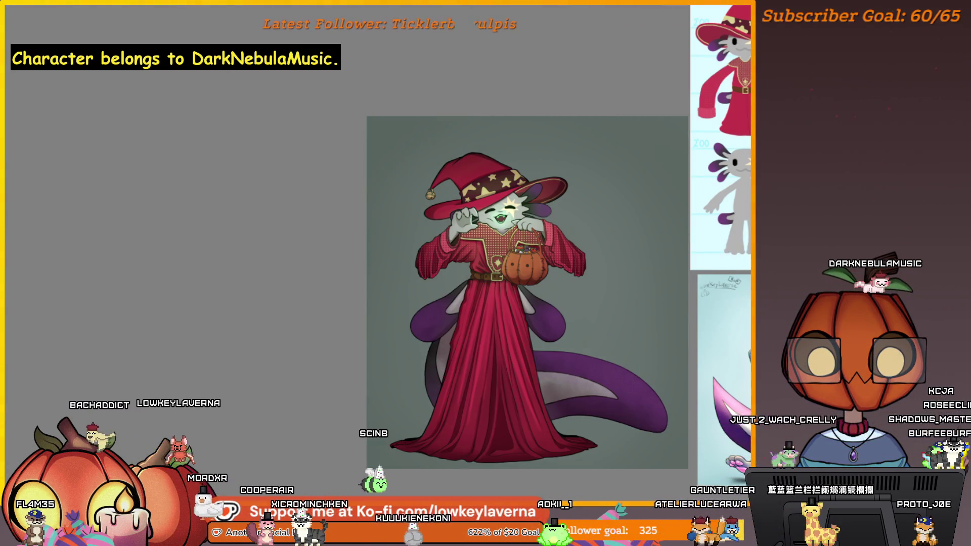
pyautogui.scroll(-3, 580, 402)
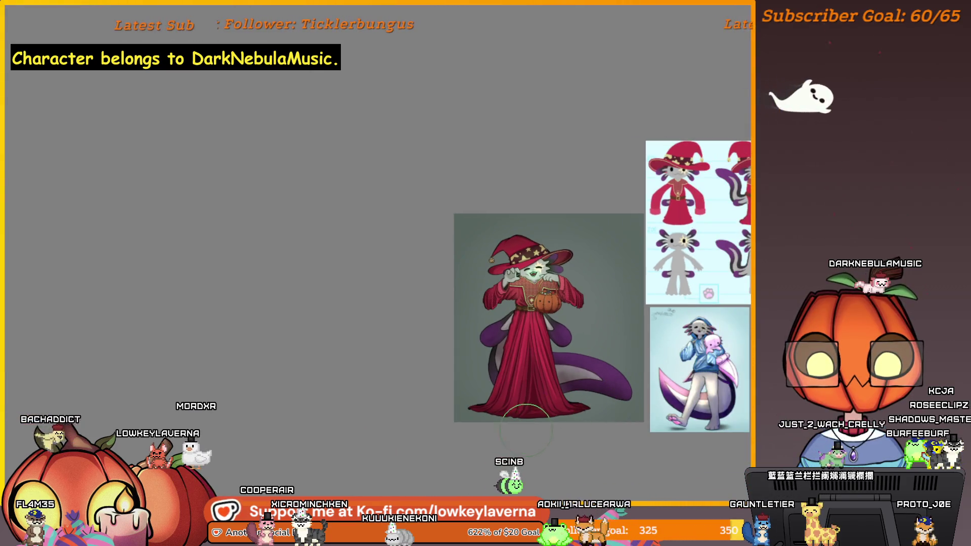
pyautogui.scroll(1, 588, 435)
# Paint darker shading along the bottom edge of the red robe's hem.
pyautogui.moveTo(352, 426); pyautogui.dragTo(473, 379)
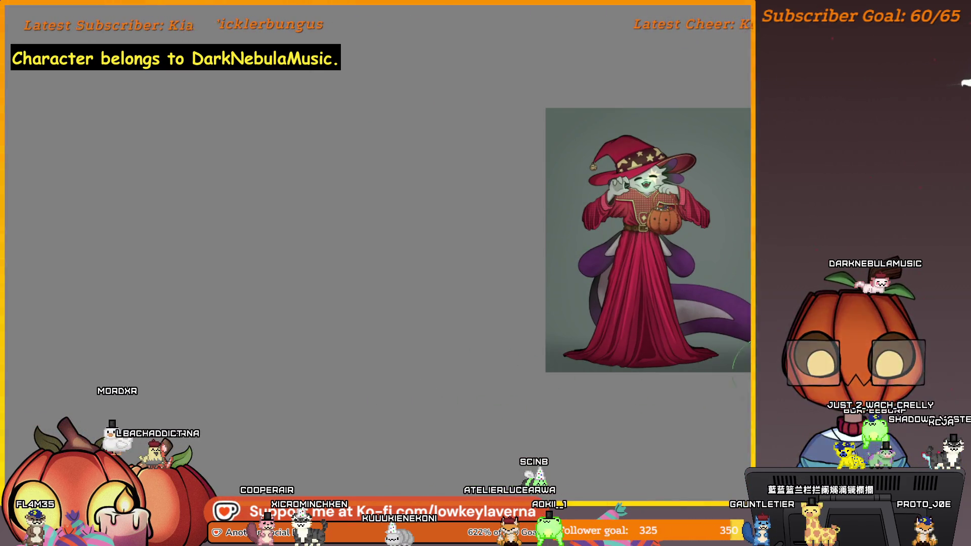
pyautogui.moveTo(688, 374); pyautogui.dragTo(648, 382)
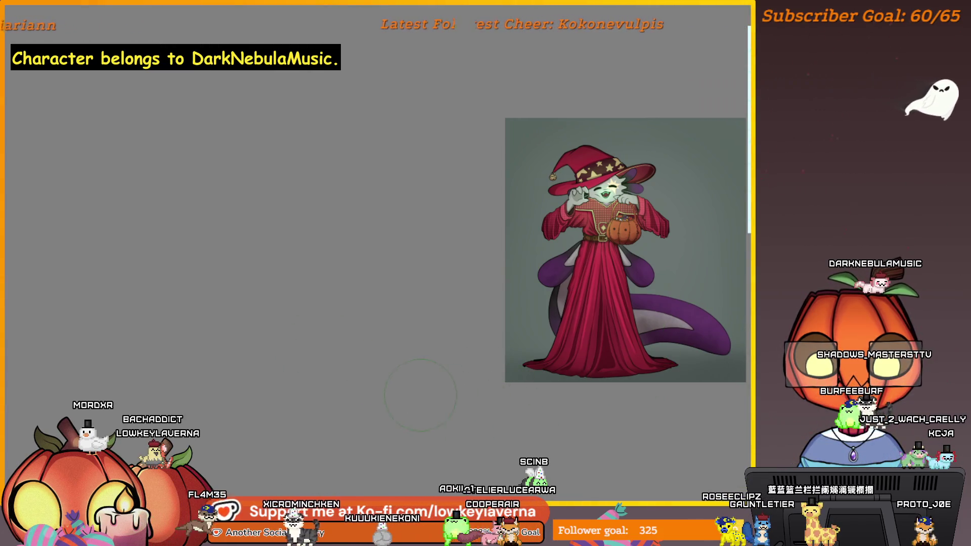
pyautogui.moveTo(422, 395); pyautogui.dragTo(713, 368)
pyautogui.scroll(1, 579, 411)
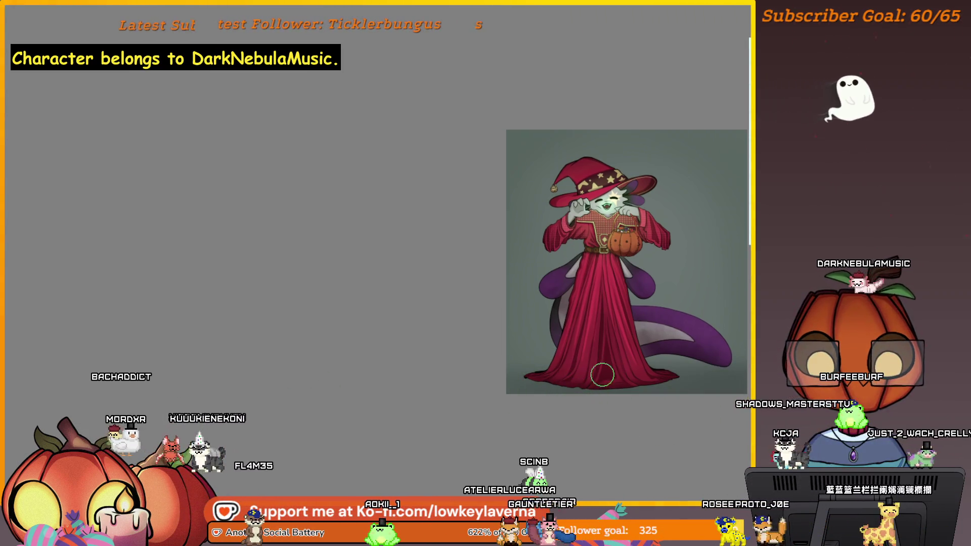
pyautogui.moveTo(561, 374); pyautogui.dragTo(483, 420)
pyautogui.scroll(2, 585, 394)
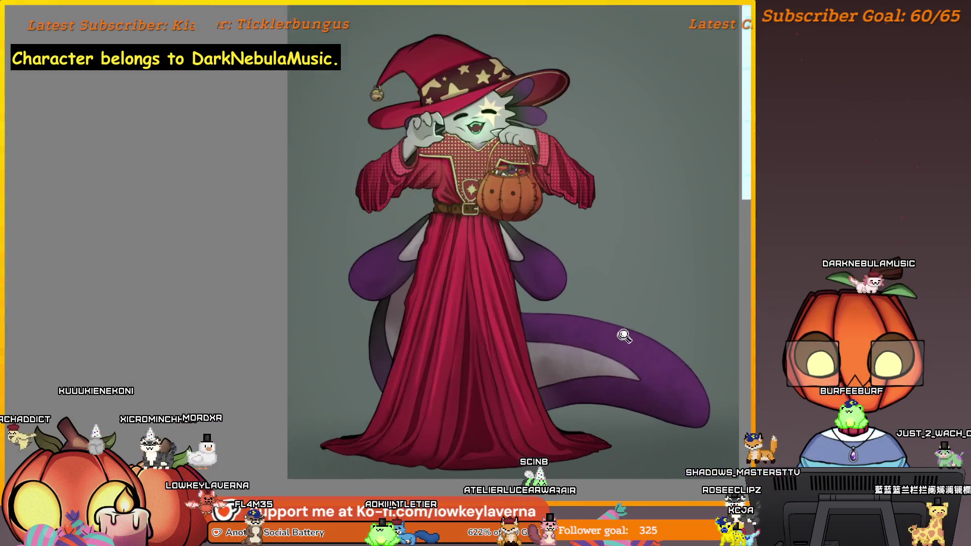
pyautogui.scroll(-2, 651, 342)
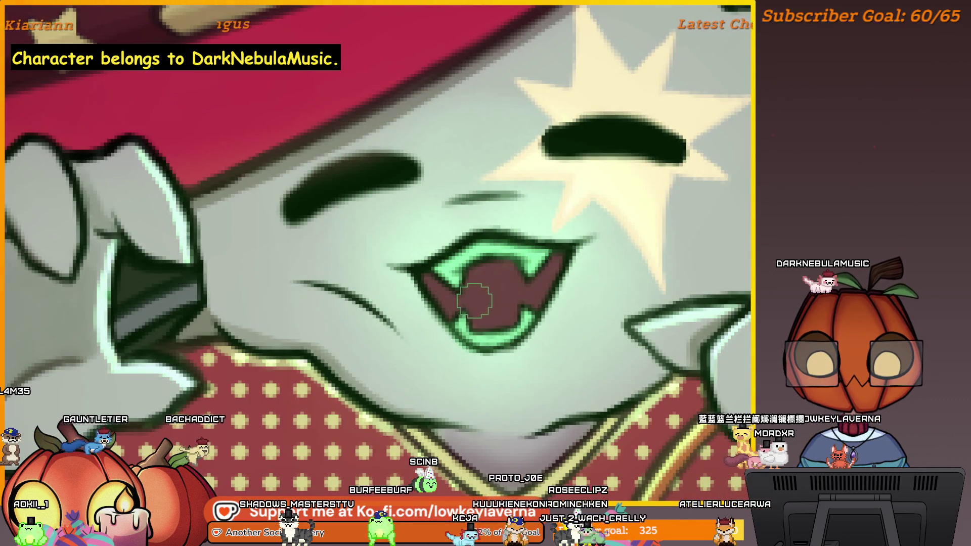
# Paint a dark red tongue shape inside the axolotl's open mouth.
pyautogui.moveTo(477, 283)
pyautogui.mouseDown()
pyautogui.moveTo(506, 279)
pyautogui.moveTo(507, 288)
pyautogui.mouseUp()
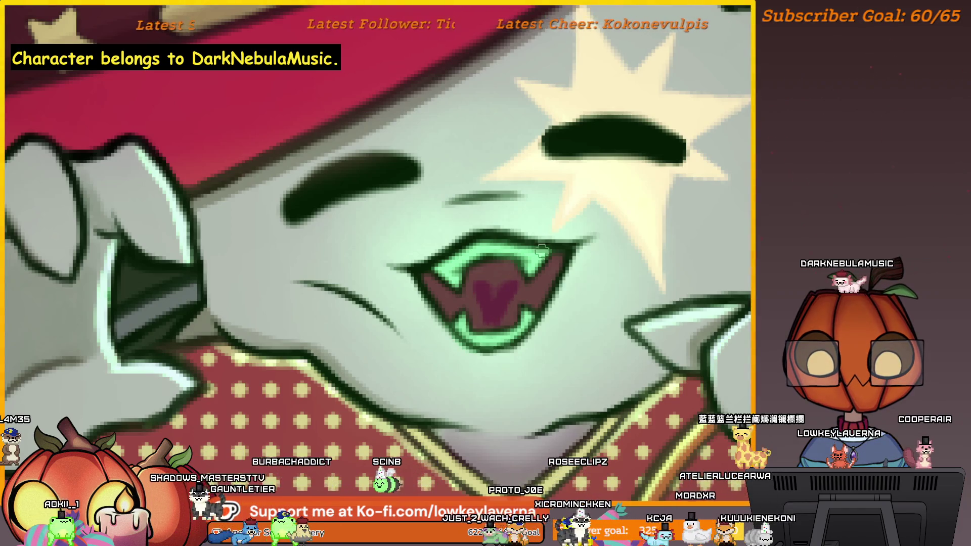
pyautogui.scroll(-3, 539, 166)
pyautogui.scroll(3, 540, 166)
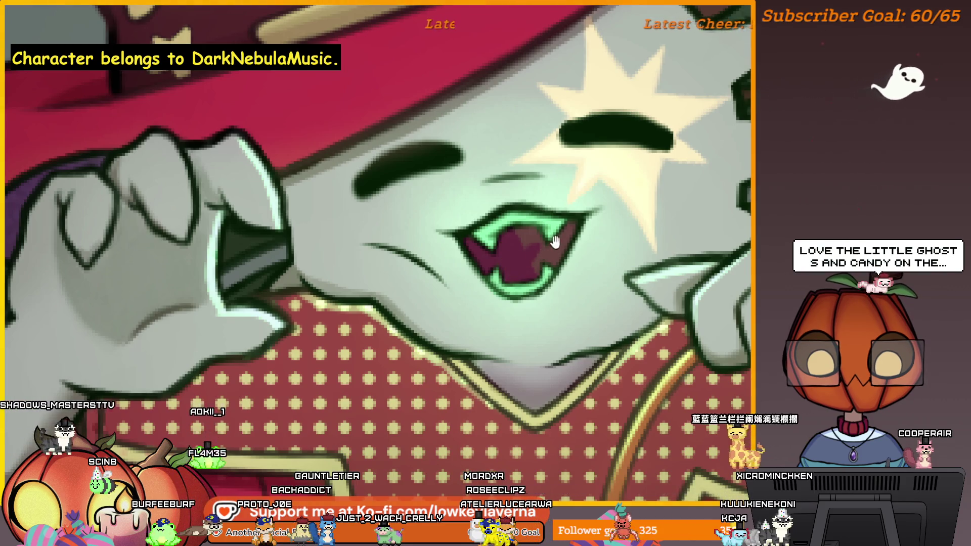
pyautogui.moveTo(553, 243); pyautogui.dragTo(532, 275)
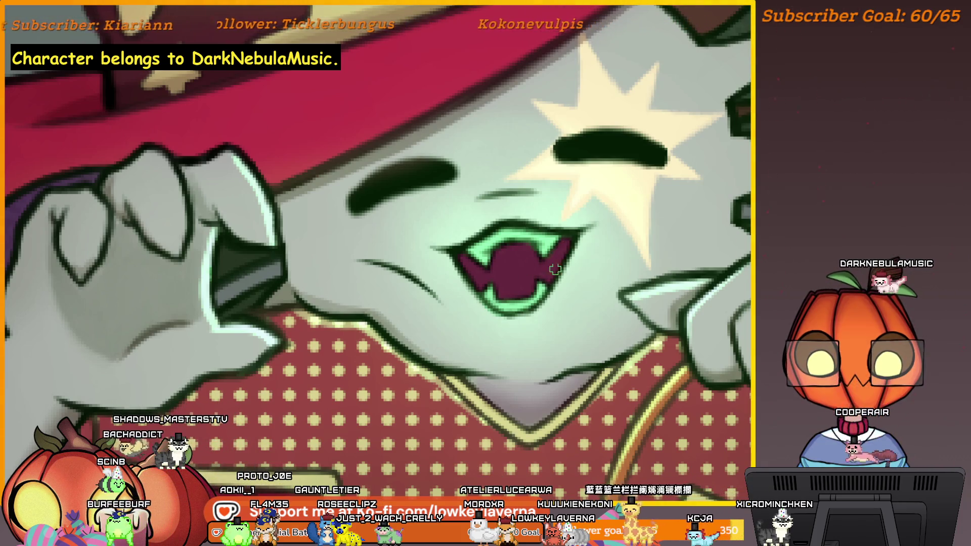
pyautogui.scroll(-5, 550, 278)
pyautogui.scroll(1, 604, 247)
pyautogui.scroll(-2, 548, 248)
pyautogui.scroll(-1, 548, 248)
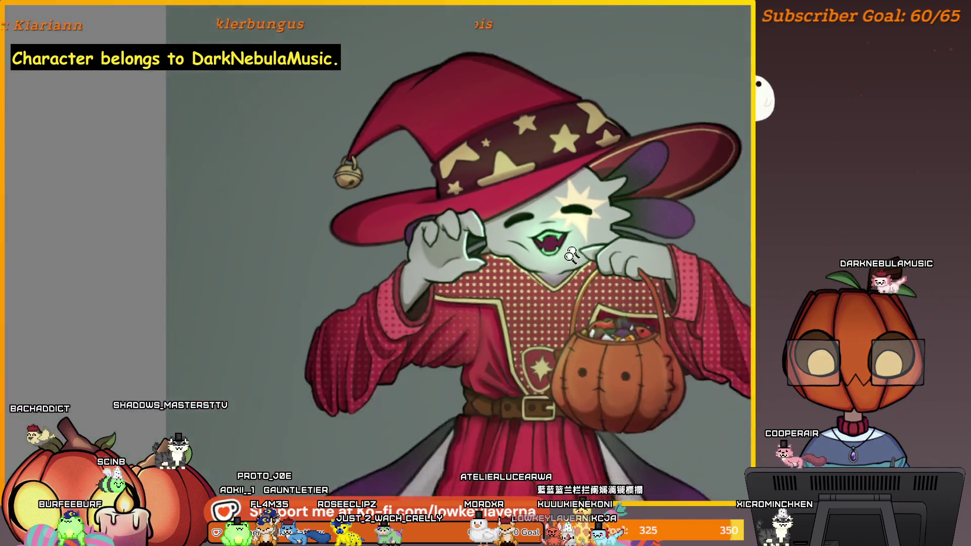
pyautogui.scroll(1, 576, 220)
pyautogui.scroll(3, 597, 203)
pyautogui.scroll(-1, 596, 202)
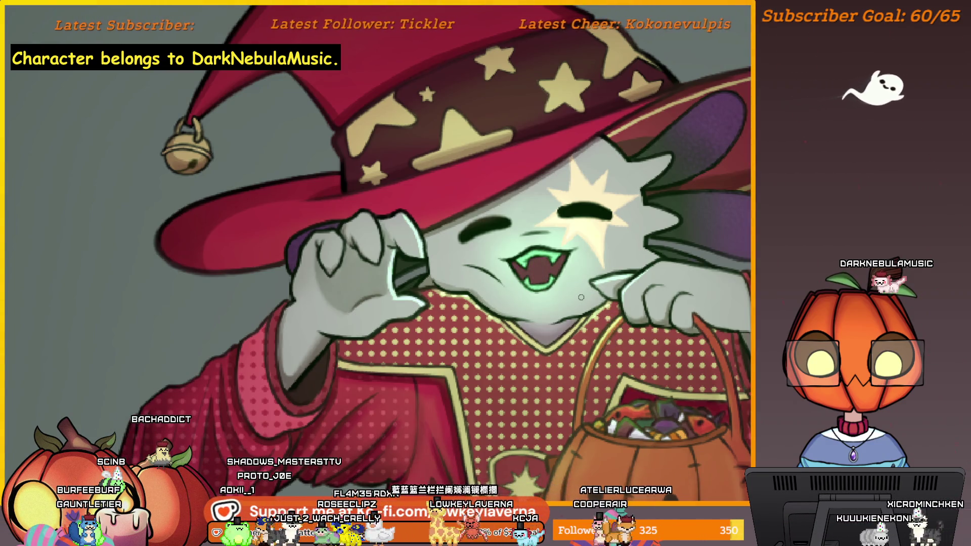
pyautogui.scroll(-2, 561, 293)
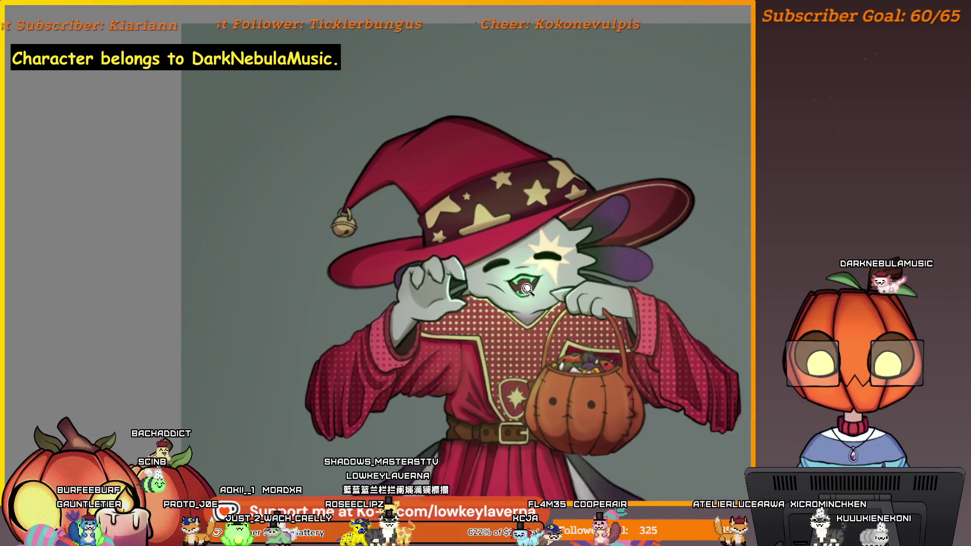
pyautogui.scroll(2, 605, 237)
pyautogui.scroll(2, 518, 292)
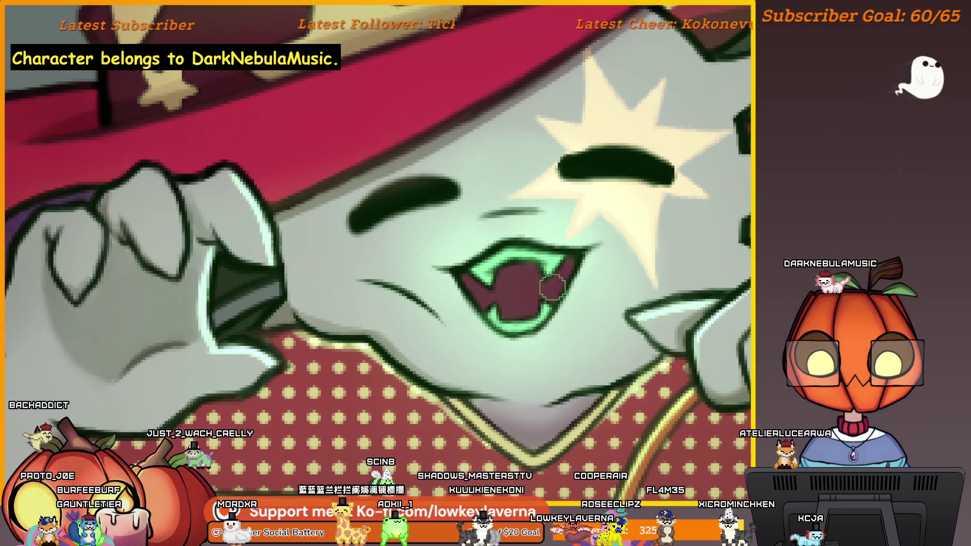
pyautogui.scroll(-2, 471, 292)
pyautogui.scroll(-2, 606, 261)
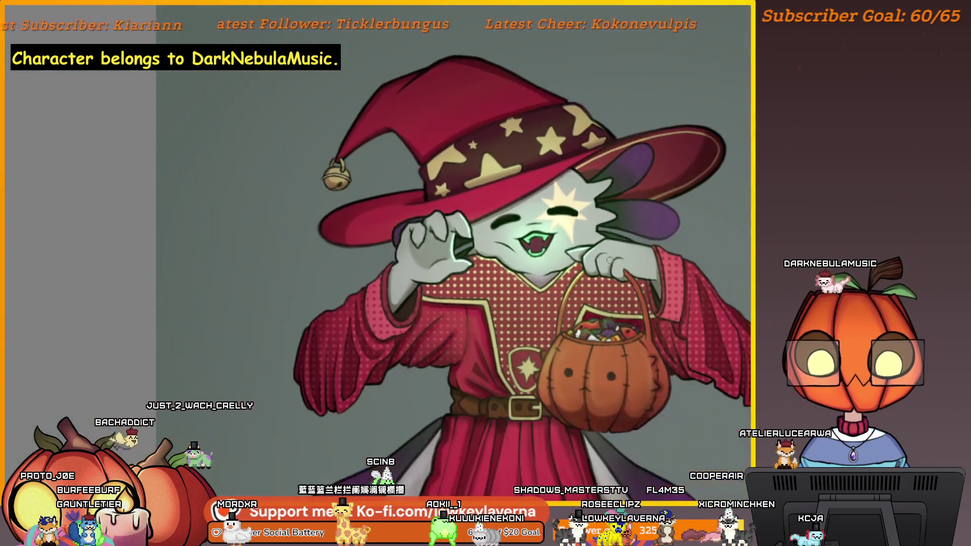
pyautogui.scroll(-1, 670, 236)
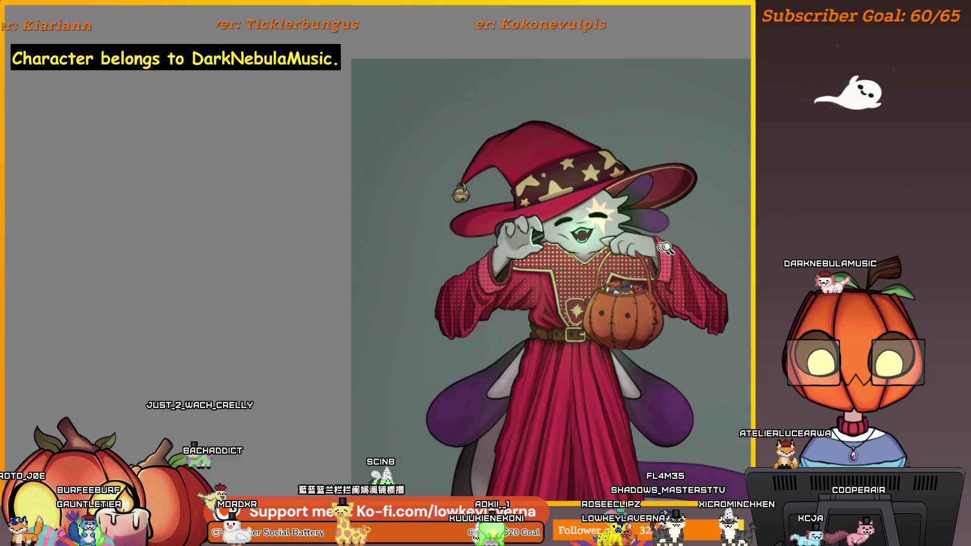
pyautogui.scroll(-1, 660, 262)
pyautogui.scroll(-1, 648, 288)
pyautogui.scroll(-1, 641, 305)
pyautogui.scroll(1, 638, 292)
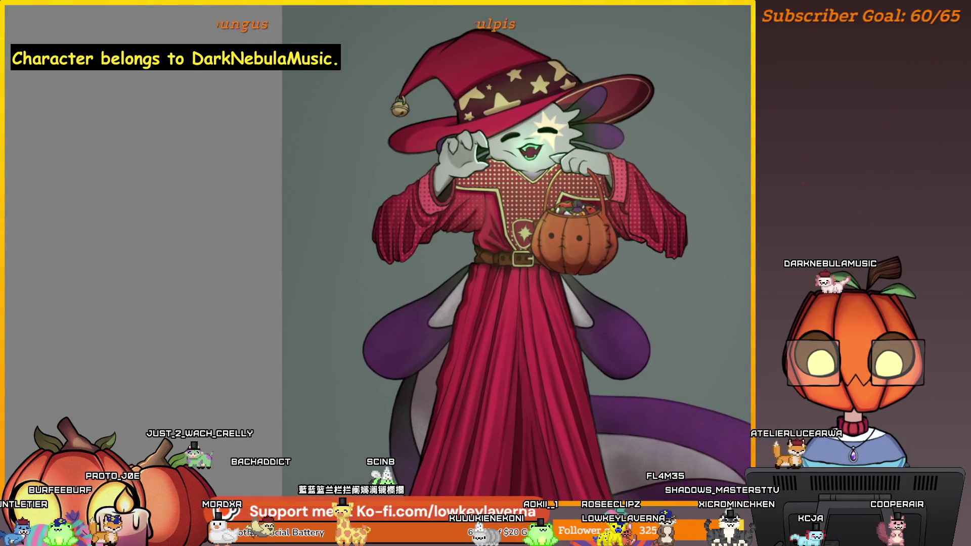
pyautogui.moveTo(637, 291); pyautogui.dragTo(637, 248)
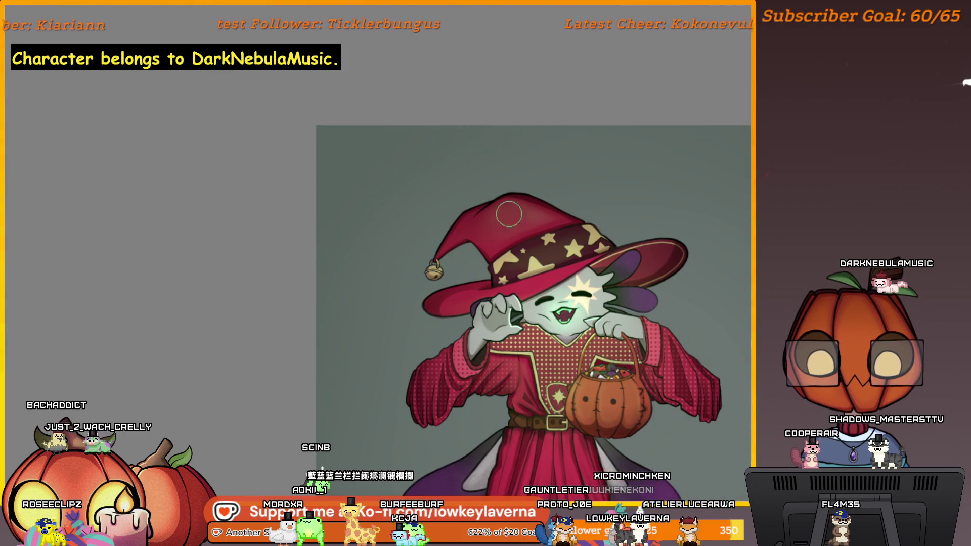
pyautogui.scroll(-3, 651, 178)
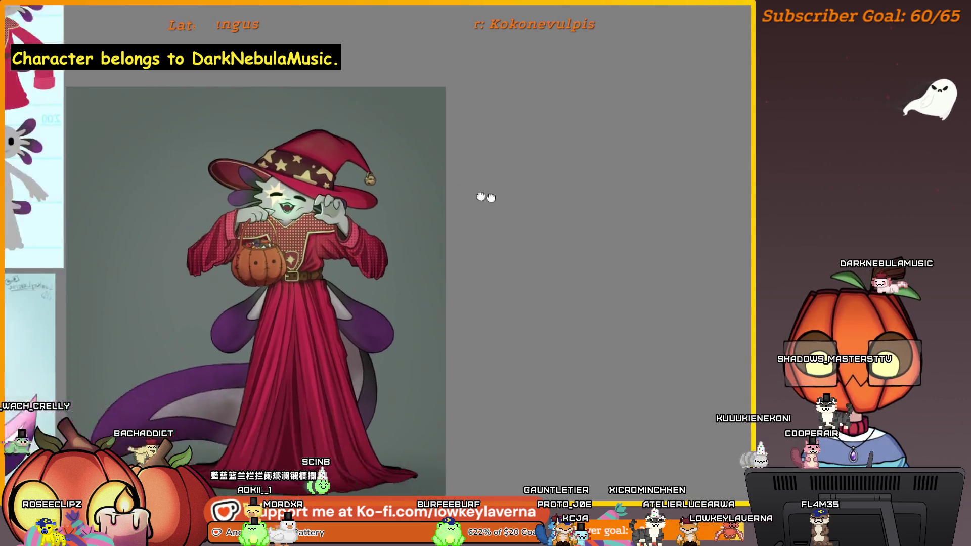
pyautogui.scroll(3, 491, 215)
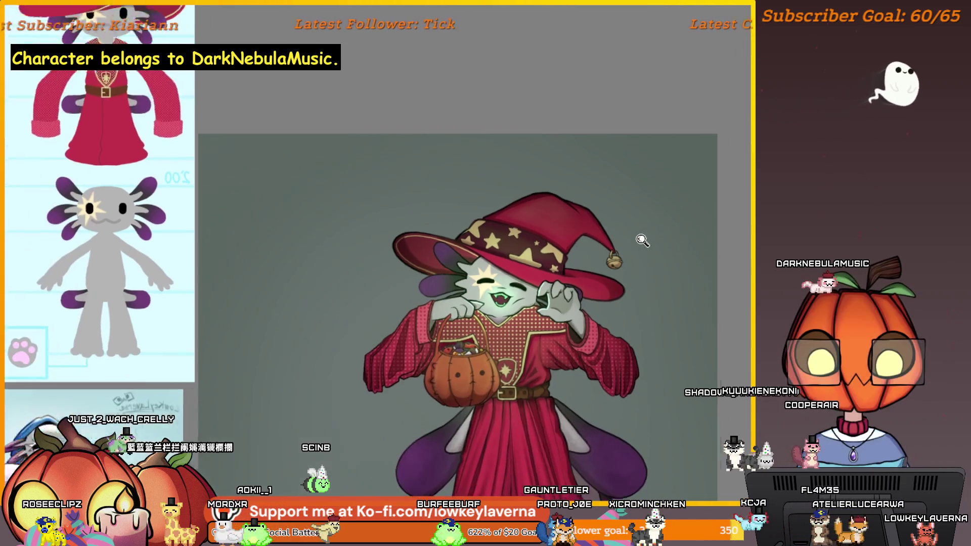
pyautogui.scroll(-2, 645, 220)
pyautogui.moveTo(649, 217); pyautogui.dragTo(629, 205)
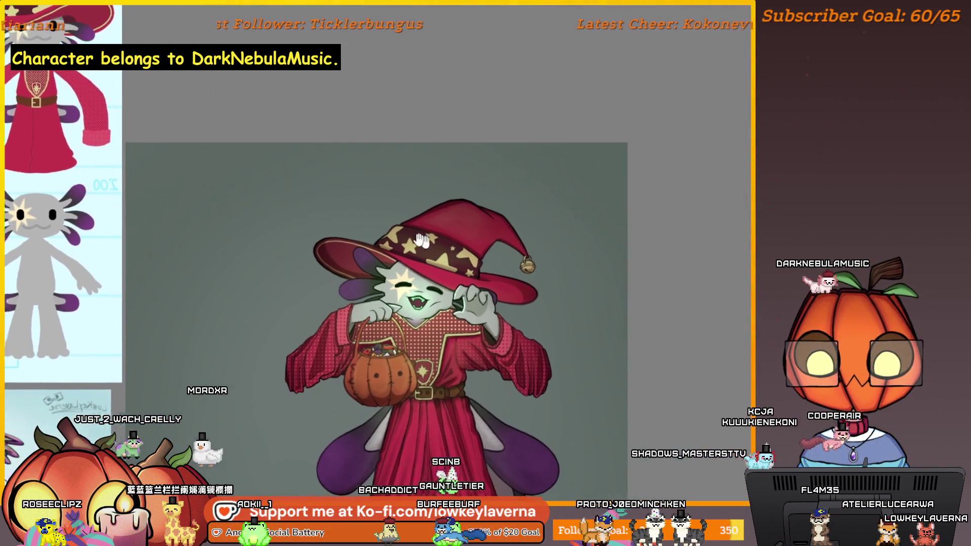
pyautogui.moveTo(486, 262); pyautogui.dragTo(384, 257)
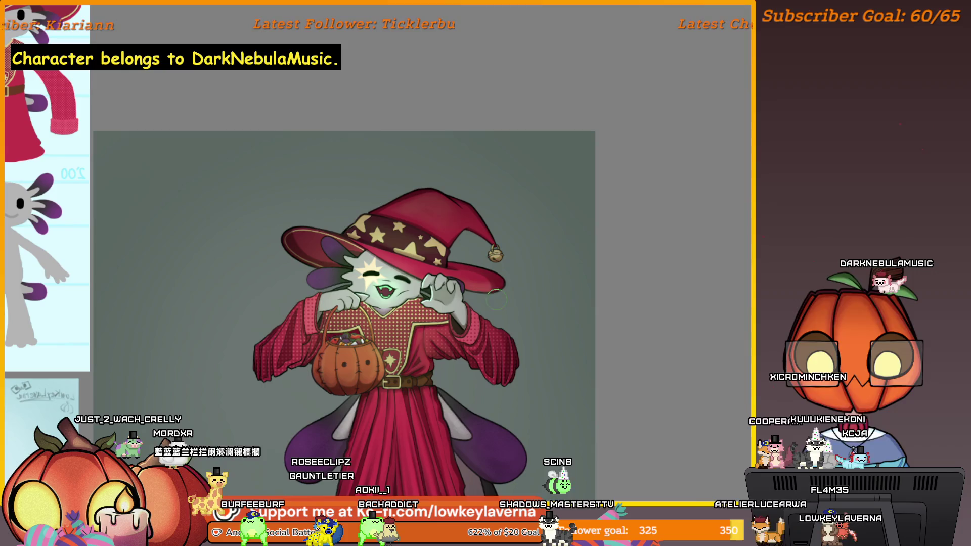
pyautogui.scroll(3, 505, 300)
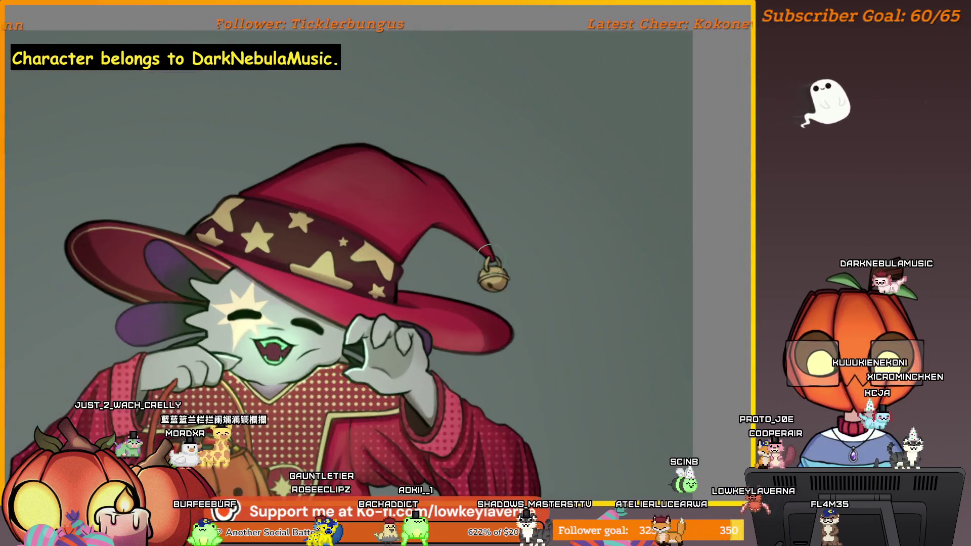
pyautogui.scroll(2, 569, 258)
pyautogui.scroll(2, 569, 257)
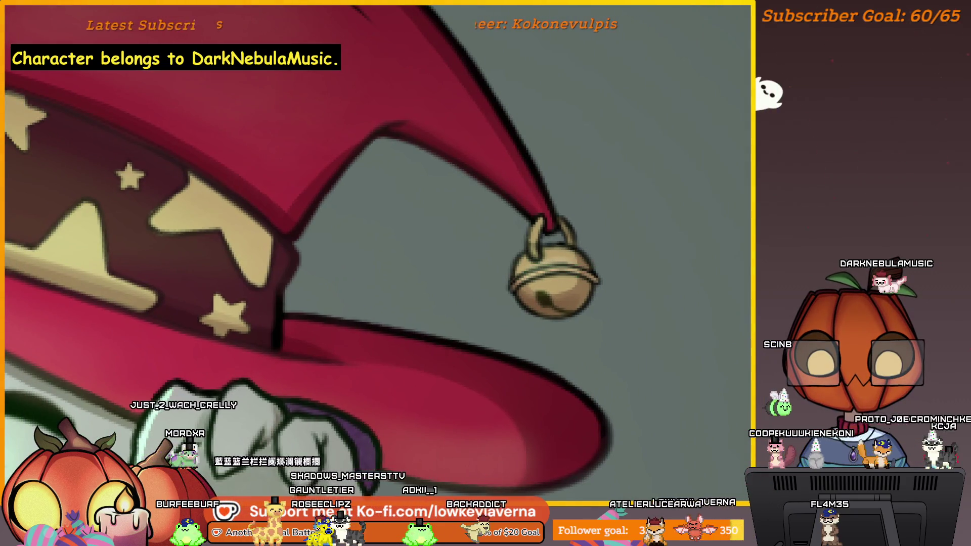
pyautogui.scroll(1, 560, 270)
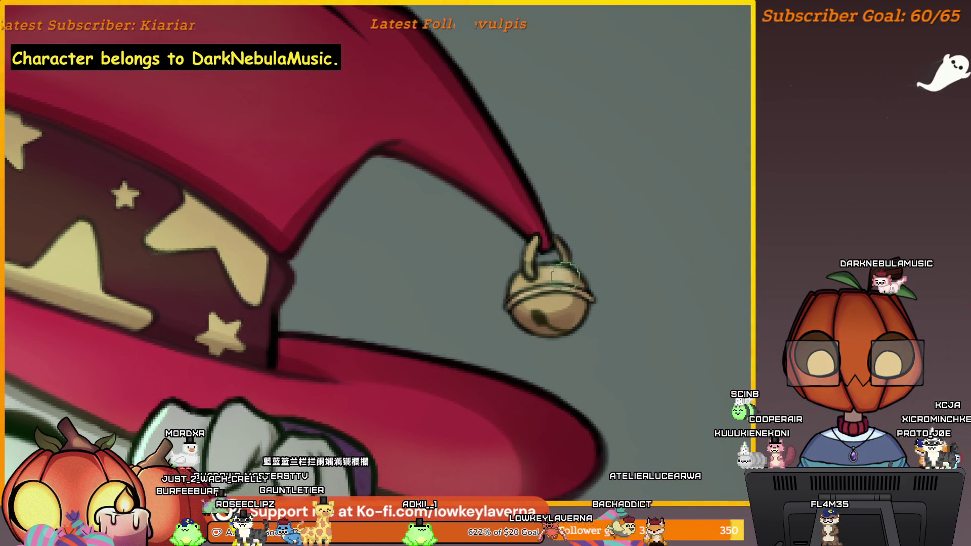
pyautogui.scroll(-1, 579, 214)
pyautogui.scroll(-1, 505, 217)
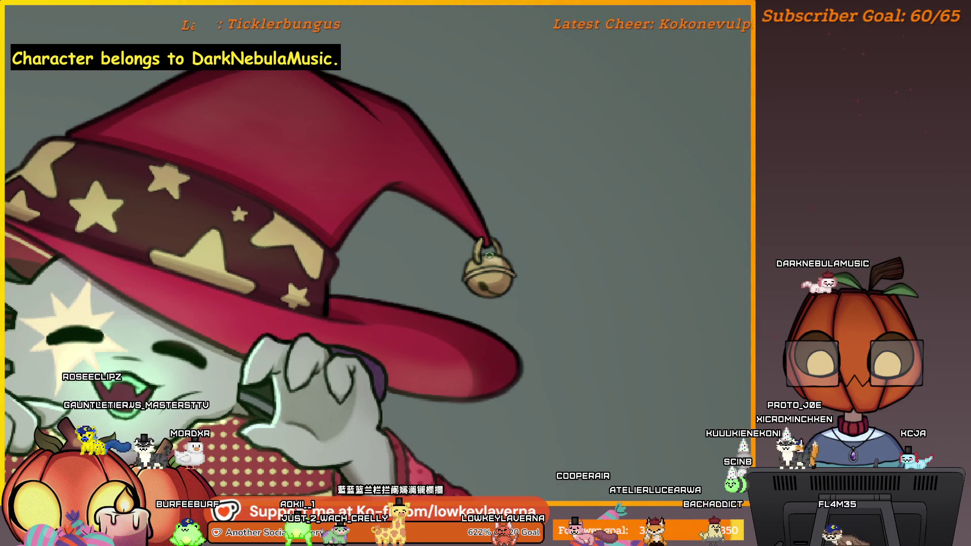
pyautogui.scroll(-3, 545, 250)
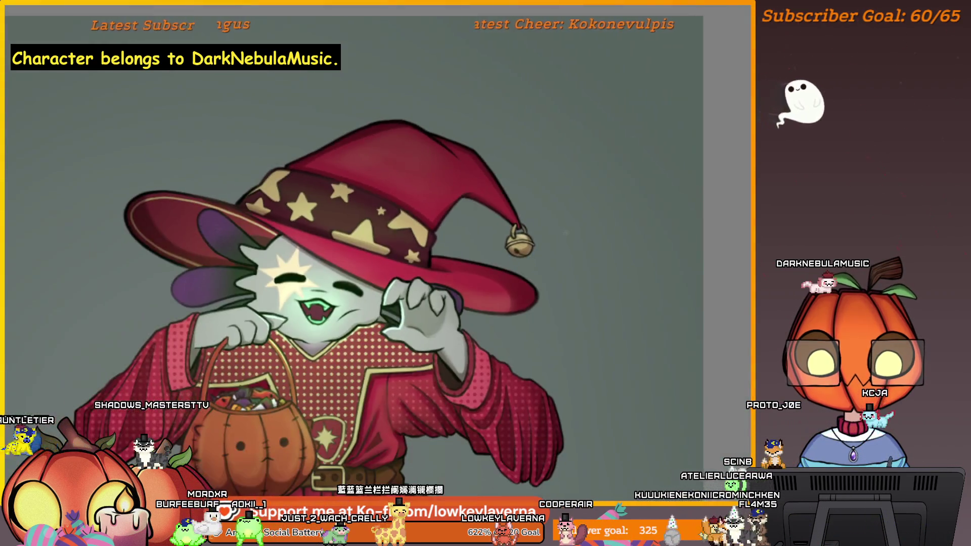
pyautogui.scroll(1, 544, 250)
pyautogui.scroll(1, 544, 250)
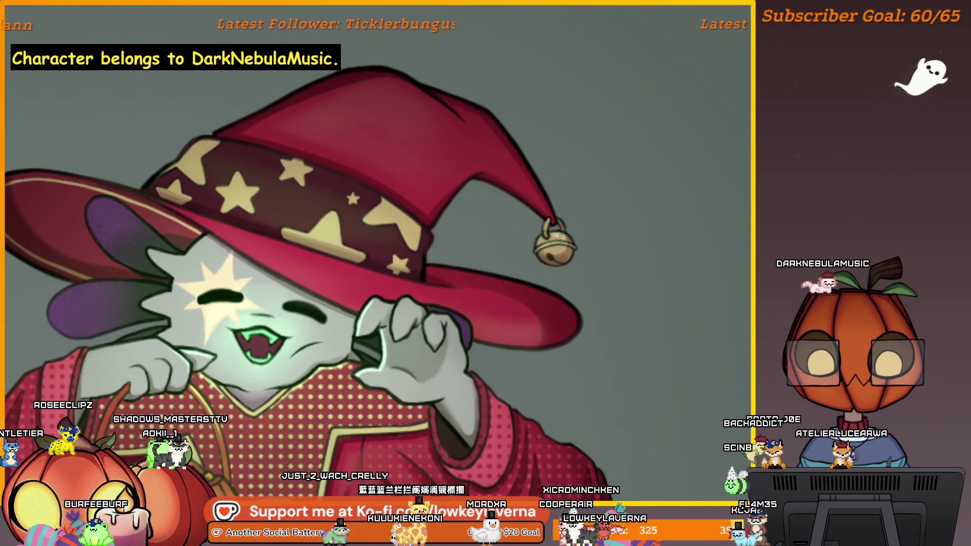
pyautogui.scroll(-1, 484, 304)
pyautogui.scroll(-1, 483, 304)
pyautogui.scroll(-1, 483, 303)
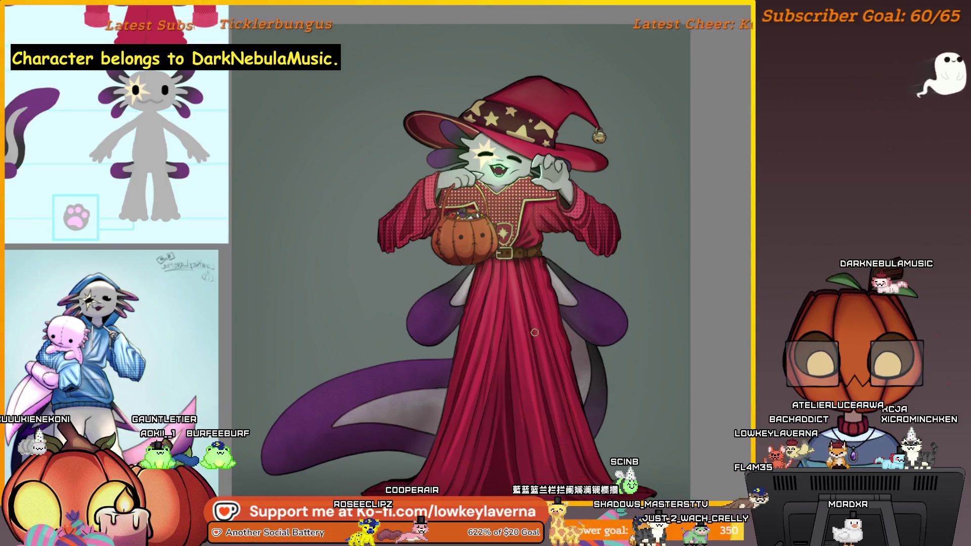
pyautogui.scroll(-1, 588, 310)
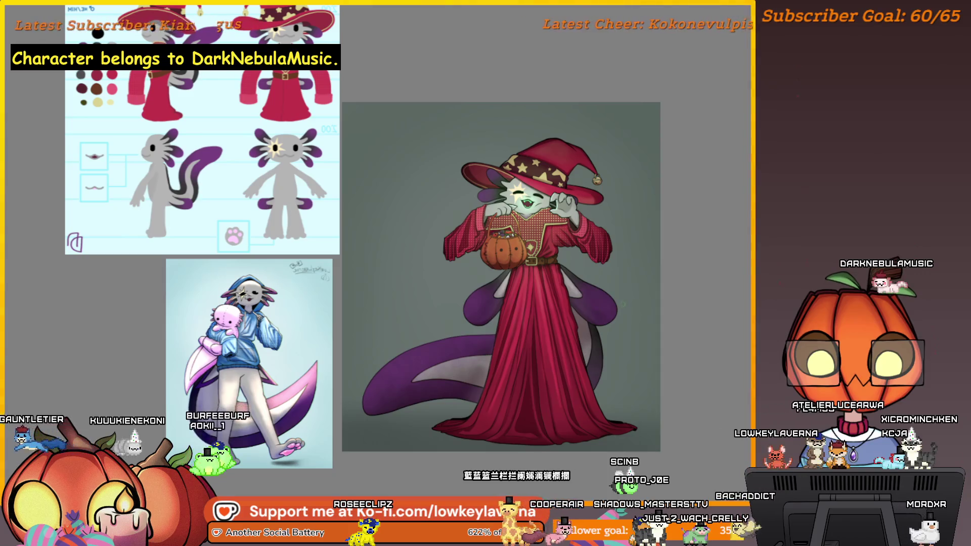
pyautogui.scroll(1, 605, 259)
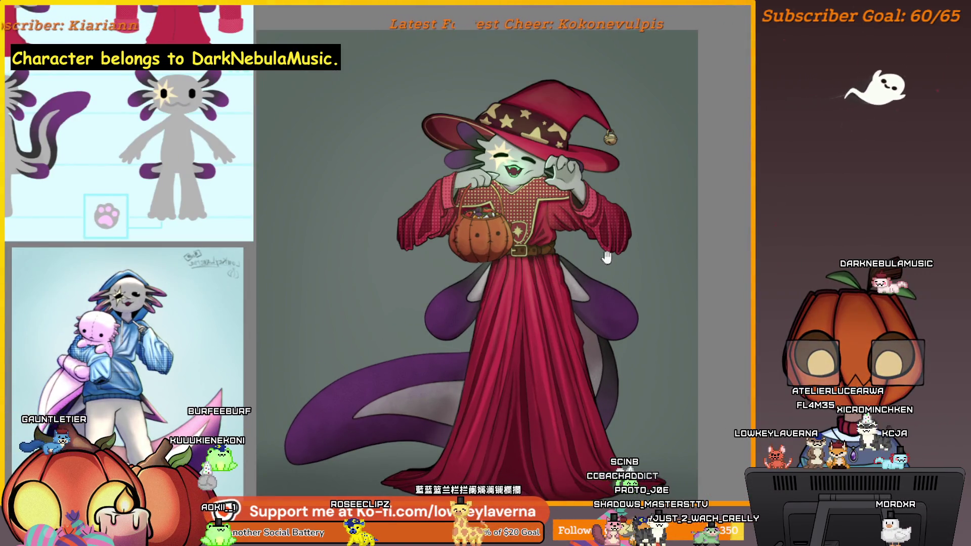
pyautogui.moveTo(606, 259); pyautogui.dragTo(620, 305)
pyautogui.moveTo(697, 272); pyautogui.dragTo(682, 272)
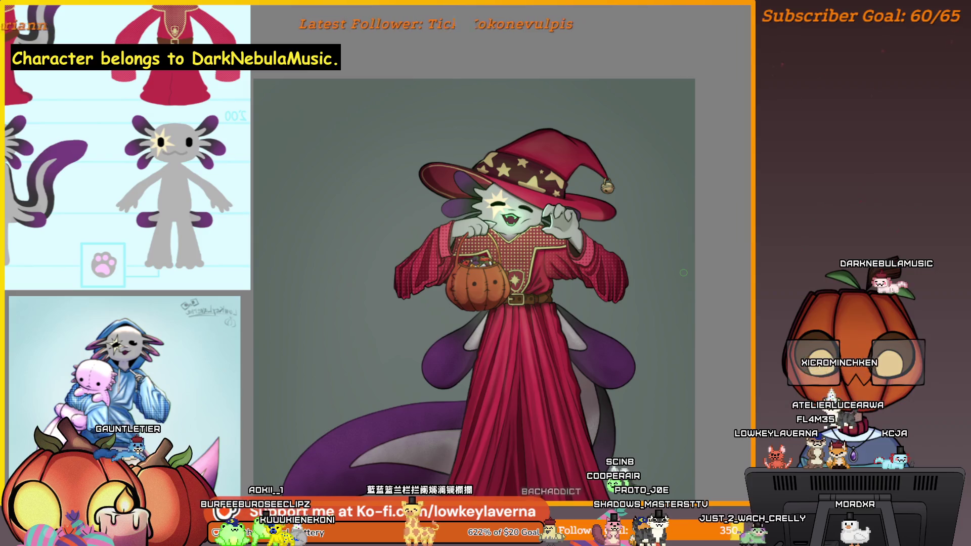
pyautogui.click(465, 297)
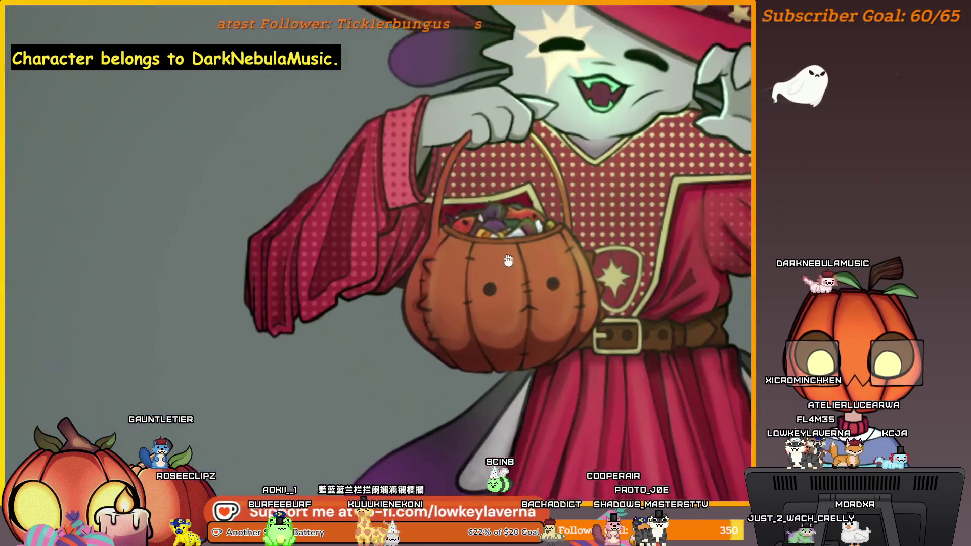
pyautogui.click(482, 333)
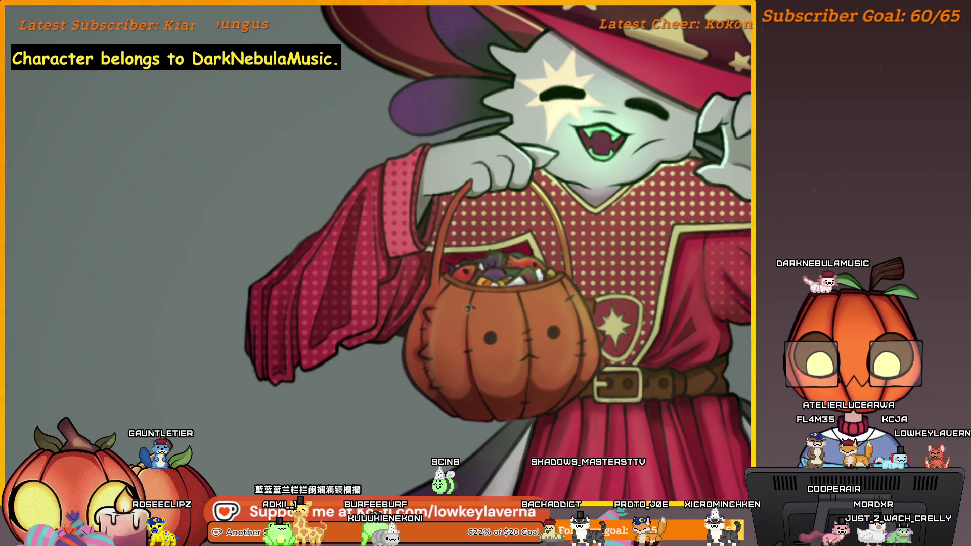
pyautogui.moveTo(504, 301); pyautogui.dragTo(485, 316)
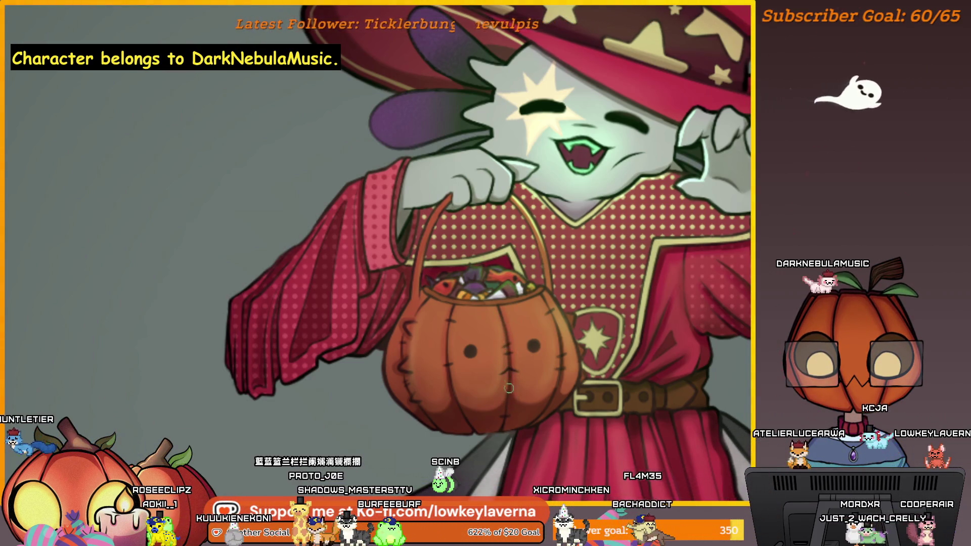
pyautogui.moveTo(506, 324); pyautogui.dragTo(494, 320)
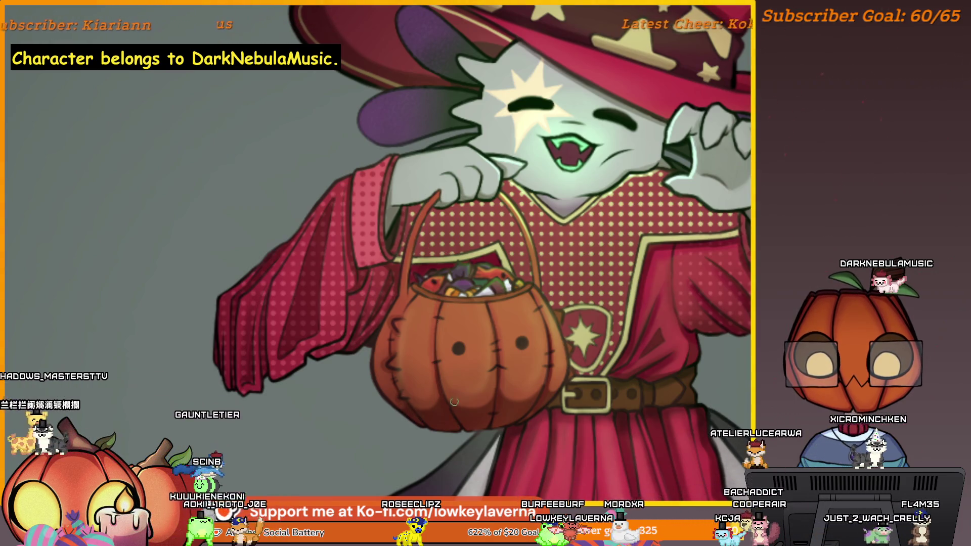
pyautogui.hotkey('ctrl', '0')
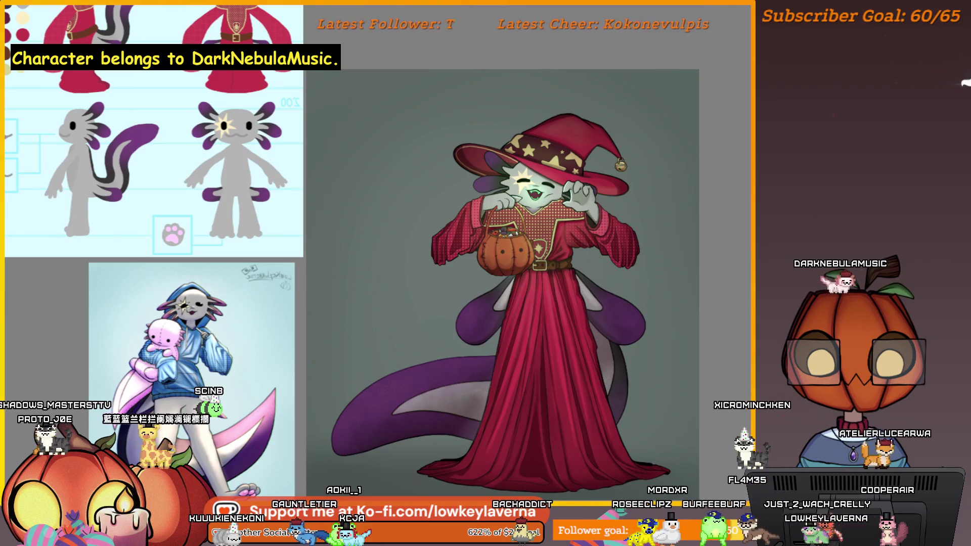
pyautogui.moveTo(336, 304)
pyautogui.mouseDown()
pyautogui.moveTo(435, 387)
pyautogui.moveTo(419, 390)
pyautogui.mouseUp()
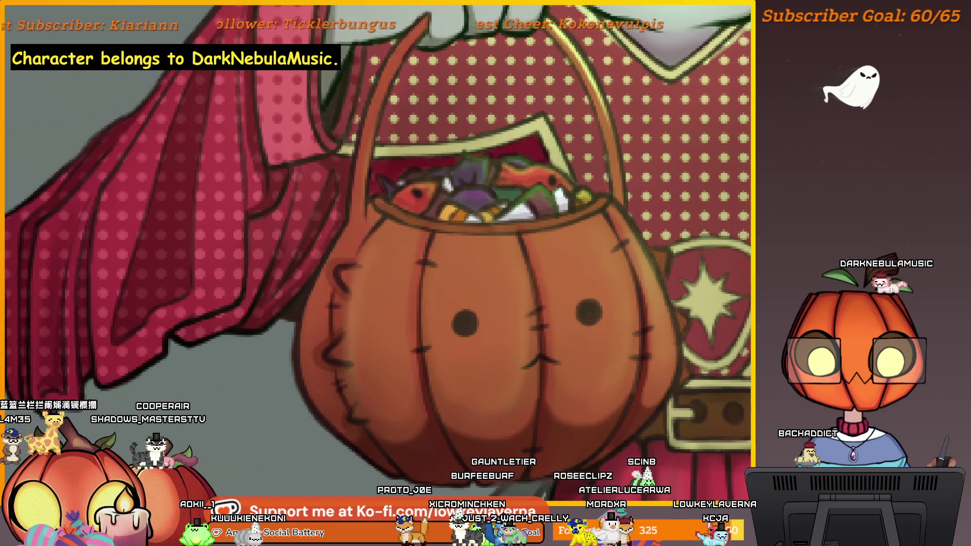
# Dab a dark round eye dot on the pumpkin bucket and review it from a wider view.
pyautogui.click(590, 314)
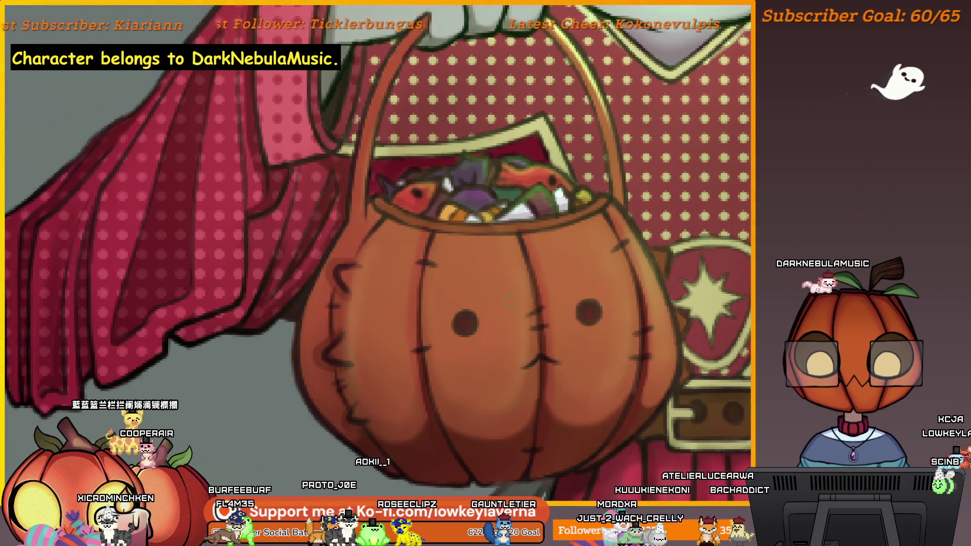
pyautogui.moveTo(641, 270); pyautogui.dragTo(528, 306)
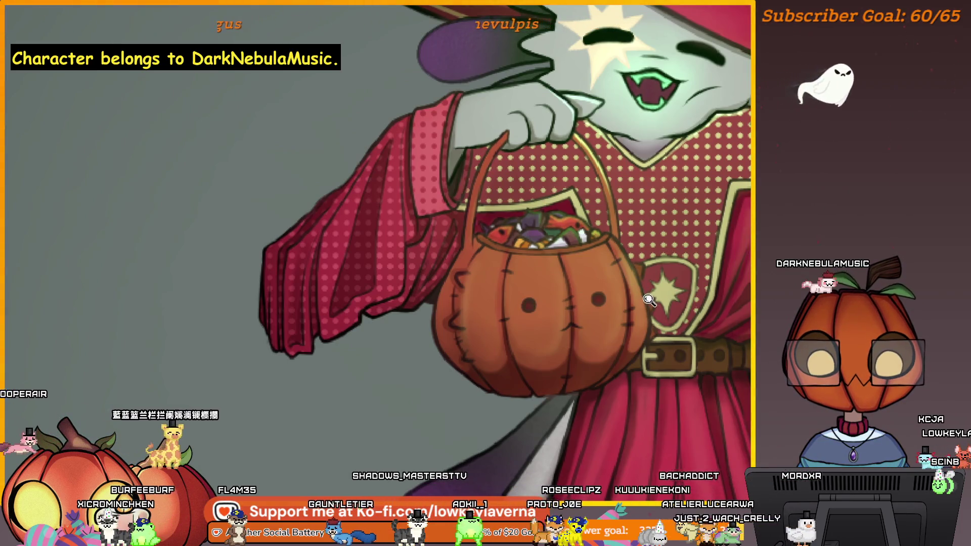
pyautogui.moveTo(630, 299); pyautogui.dragTo(647, 321)
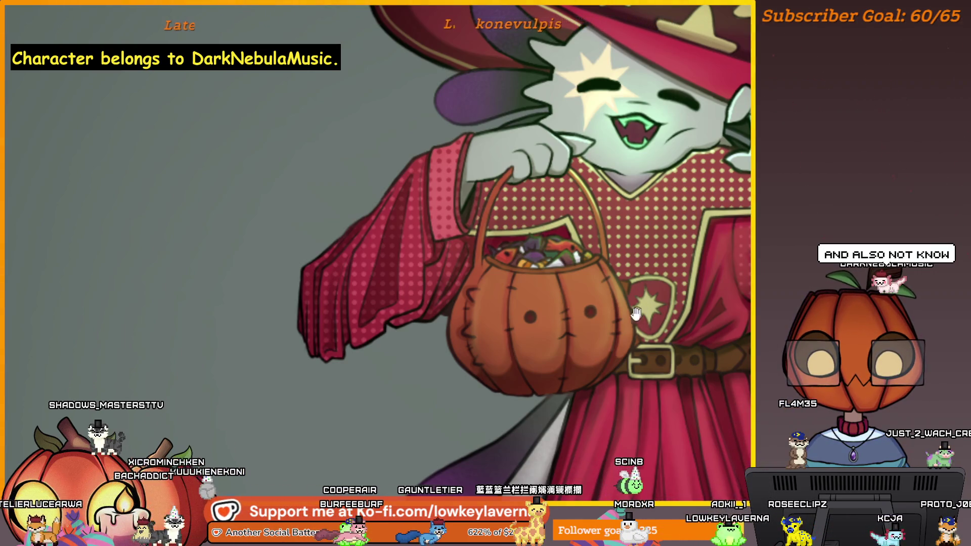
pyautogui.moveTo(646, 312); pyautogui.dragTo(635, 318)
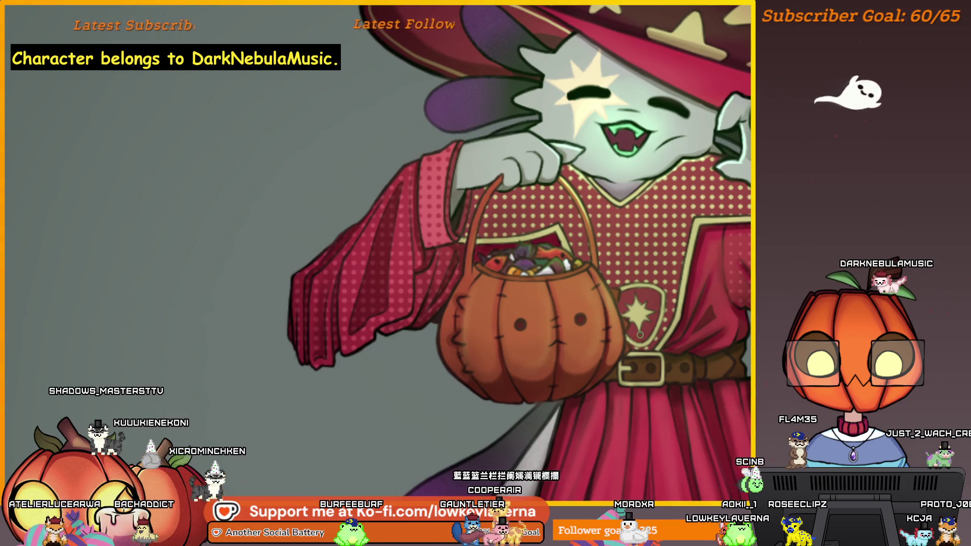
pyautogui.moveTo(621, 390); pyautogui.dragTo(633, 368)
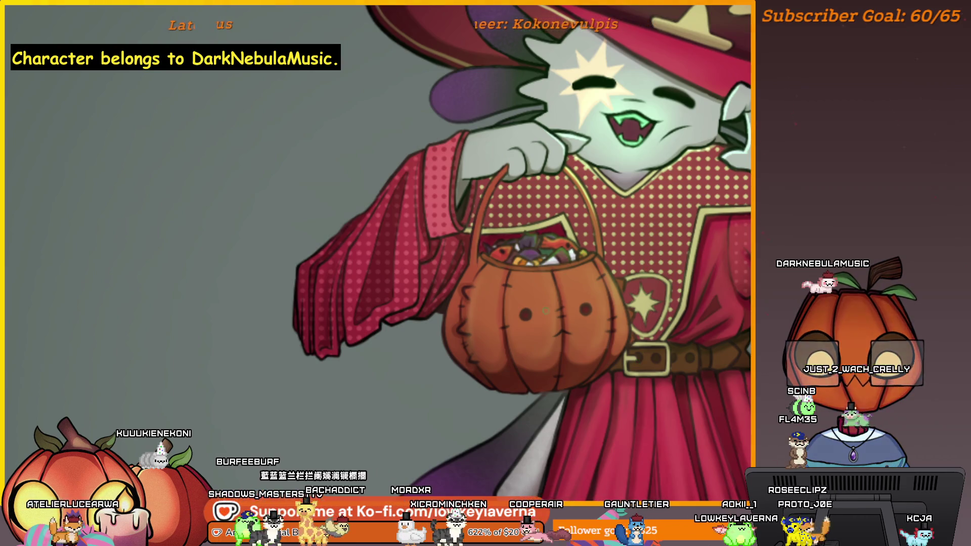
pyautogui.scroll(-1, 545, 320)
pyautogui.scroll(2, 567, 319)
pyautogui.scroll(1, 597, 293)
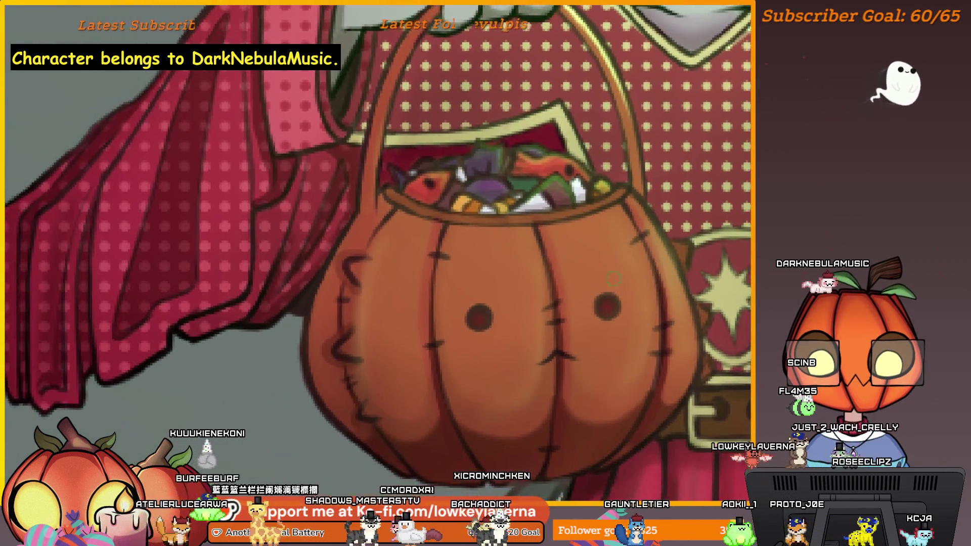
pyautogui.scroll(-3, 651, 304)
pyautogui.scroll(1, 651, 303)
pyautogui.scroll(1, 641, 298)
pyautogui.scroll(1, 618, 281)
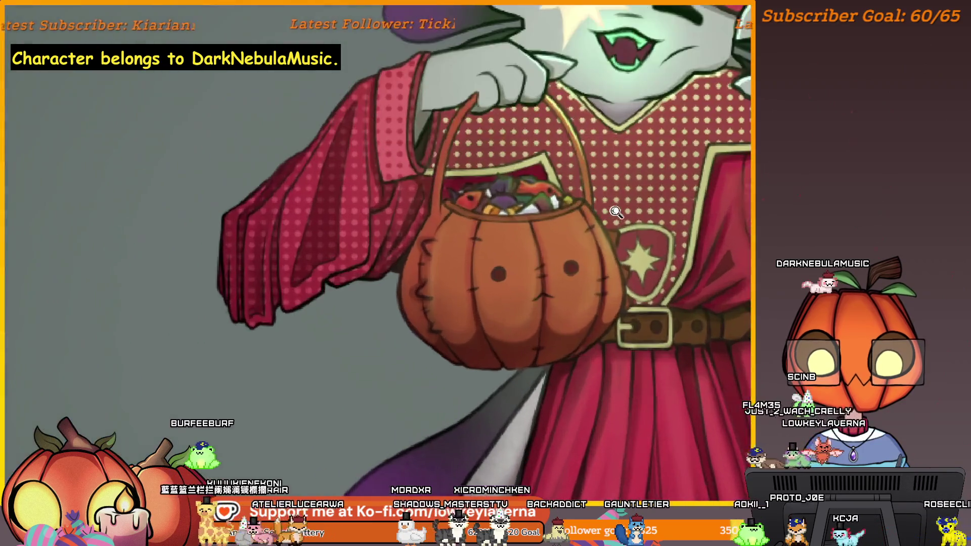
pyautogui.scroll(1, 602, 269)
pyautogui.scroll(-1, 602, 266)
pyautogui.scroll(1, 589, 299)
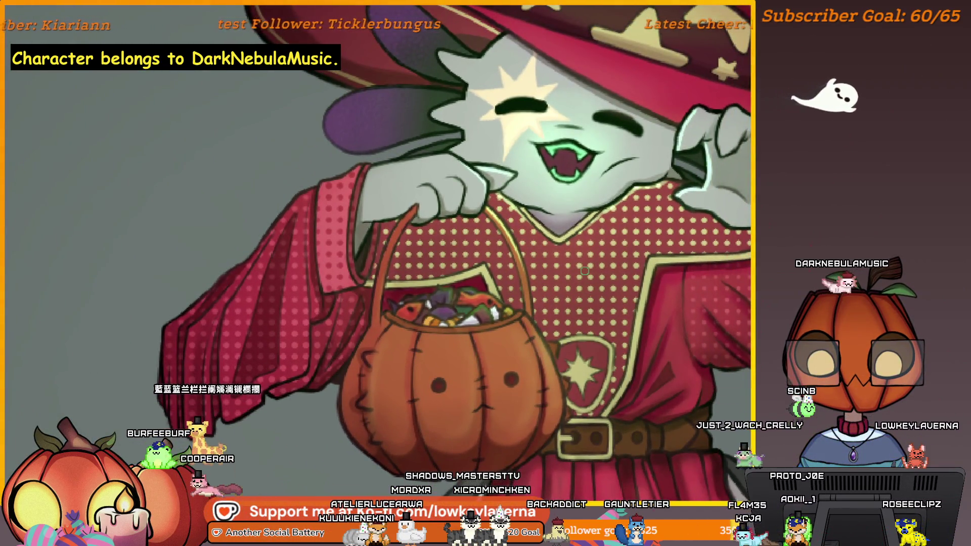
pyautogui.scroll(1, 529, 391)
pyautogui.scroll(1, 540, 356)
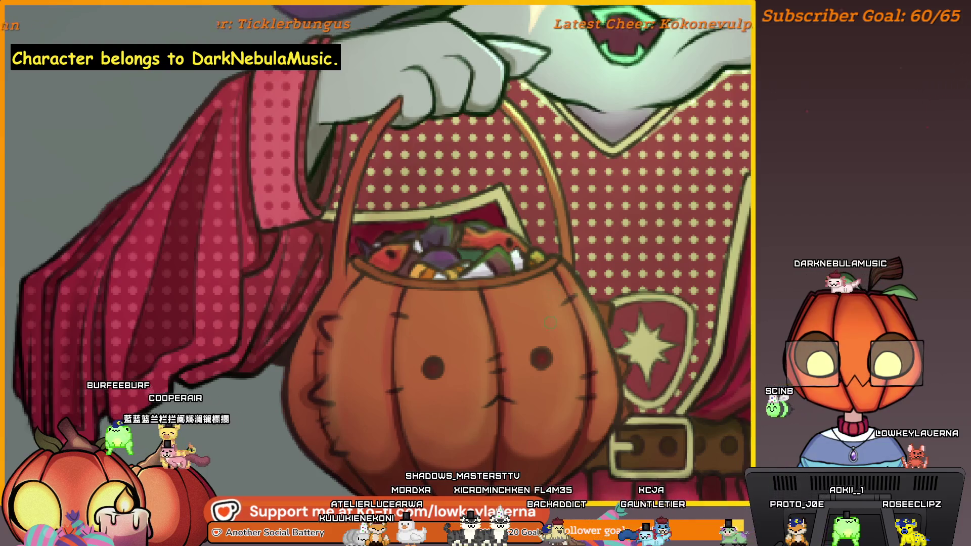
pyautogui.scroll(-2, 557, 341)
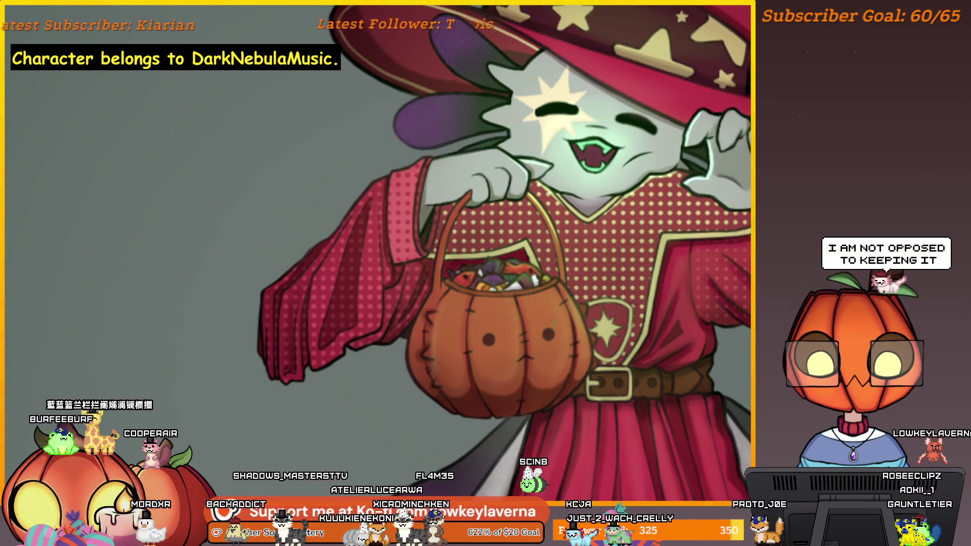
pyautogui.scroll(2, 549, 335)
pyautogui.scroll(2, 547, 331)
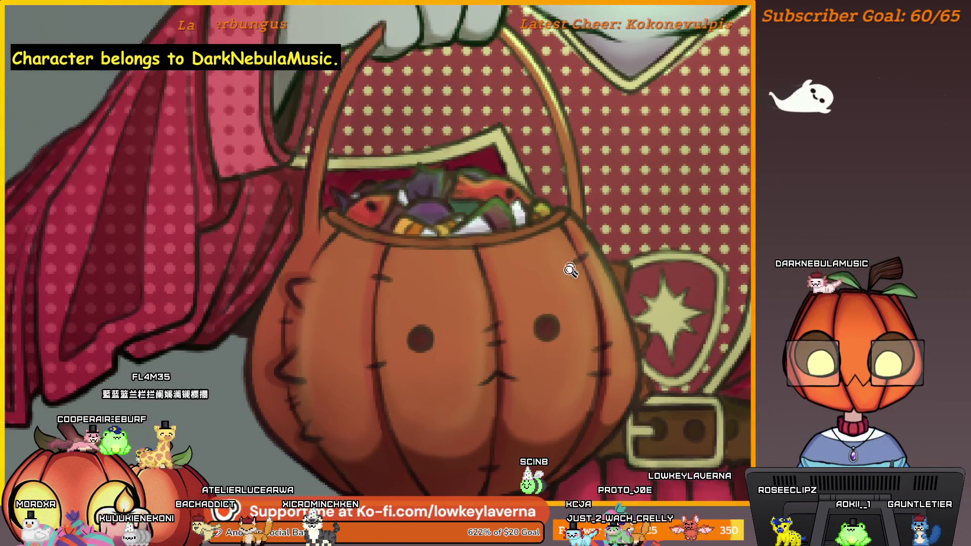
pyautogui.scroll(-4, 574, 265)
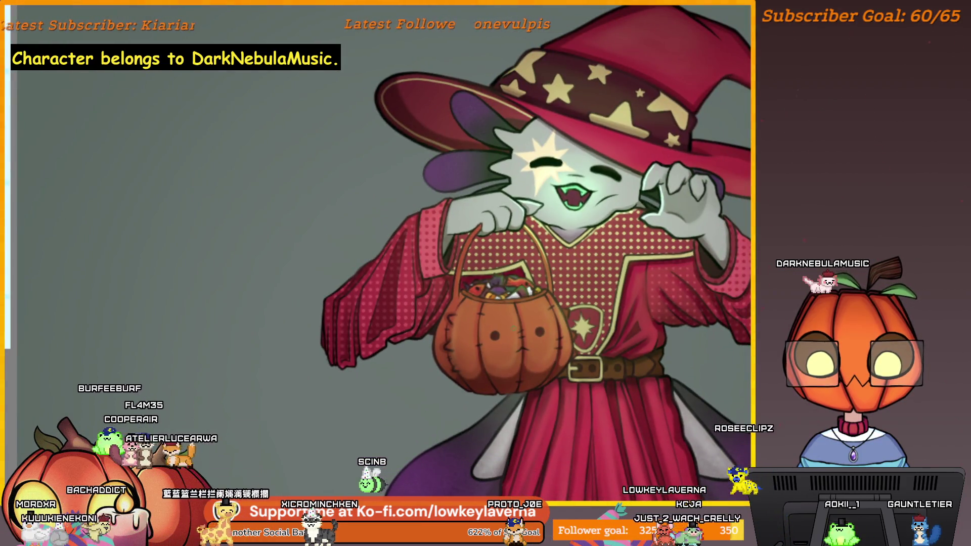
pyautogui.scroll(4, 496, 329)
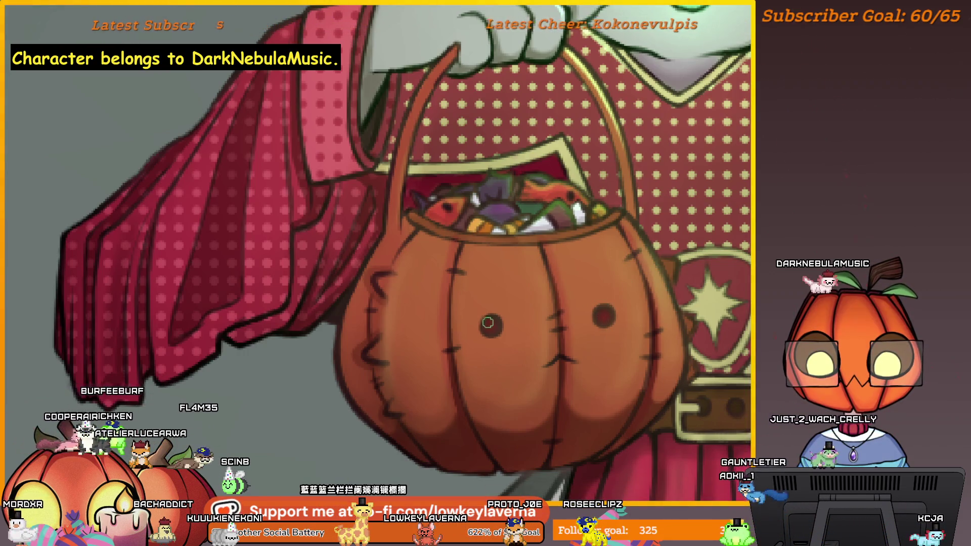
pyautogui.scroll(-2, 500, 228)
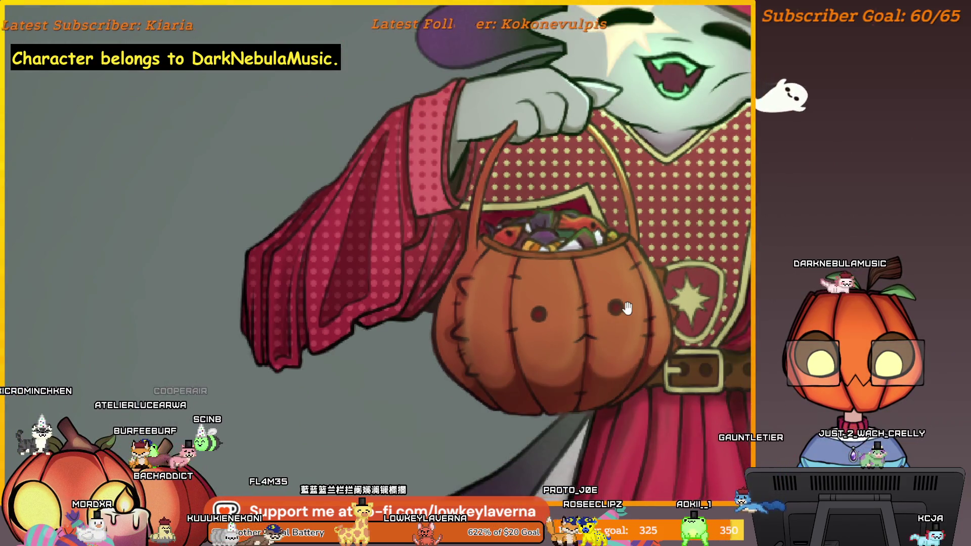
pyautogui.scroll(3, 553, 307)
pyautogui.press('[')
pyautogui.press('[')
pyautogui.press('[')
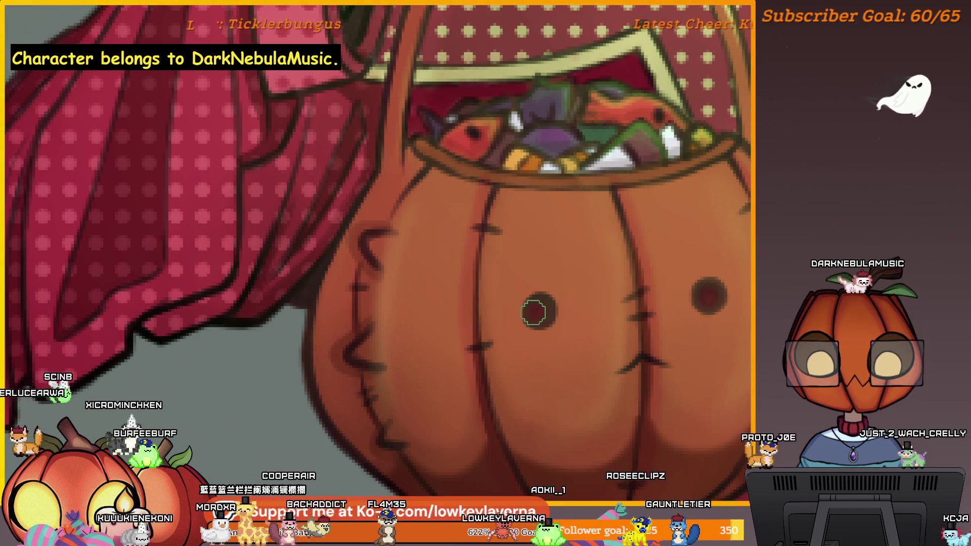
pyautogui.scroll(-3, 645, 314)
pyautogui.moveTo(646, 314); pyautogui.dragTo(590, 381)
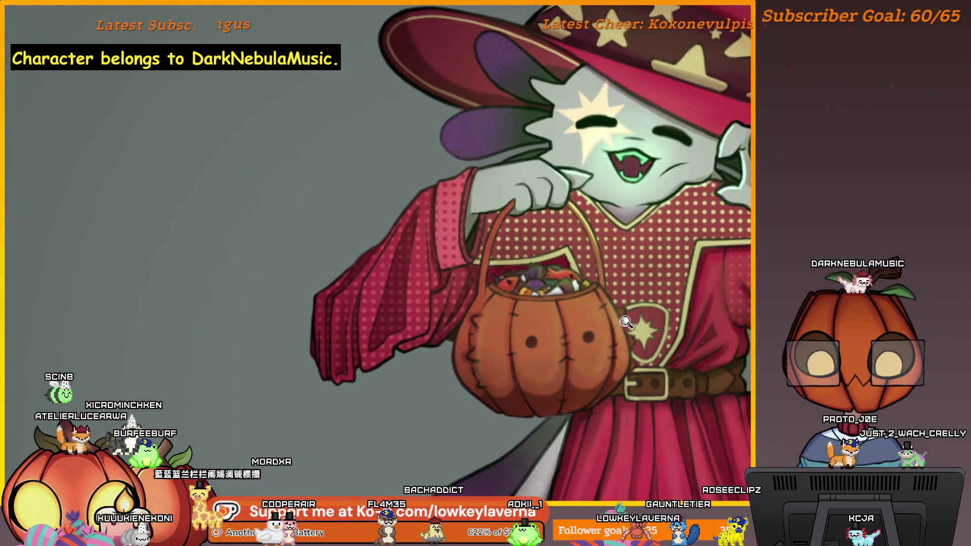
pyautogui.scroll(-3, 624, 324)
pyautogui.scroll(3, 629, 333)
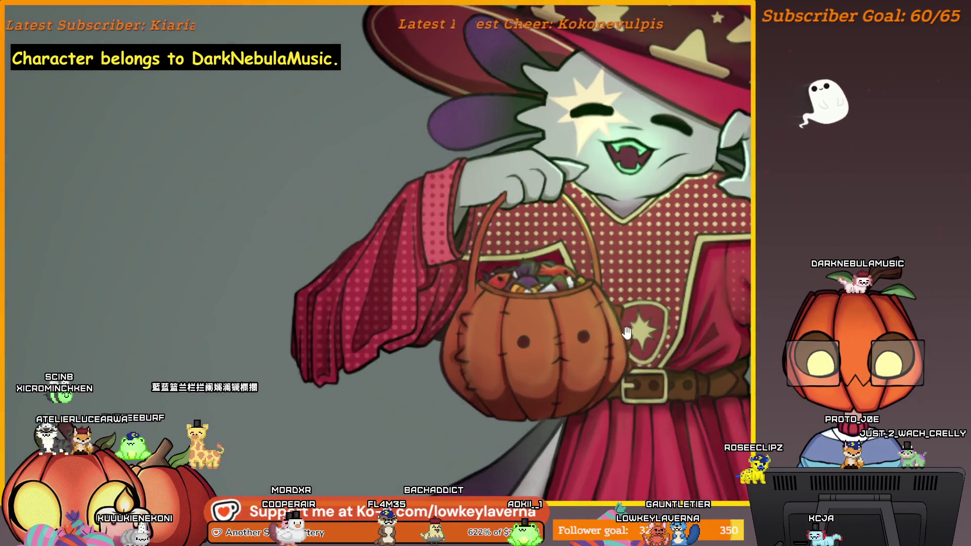
pyautogui.scroll(2, 629, 333)
pyautogui.scroll(2, 625, 303)
pyautogui.scroll(2, 620, 269)
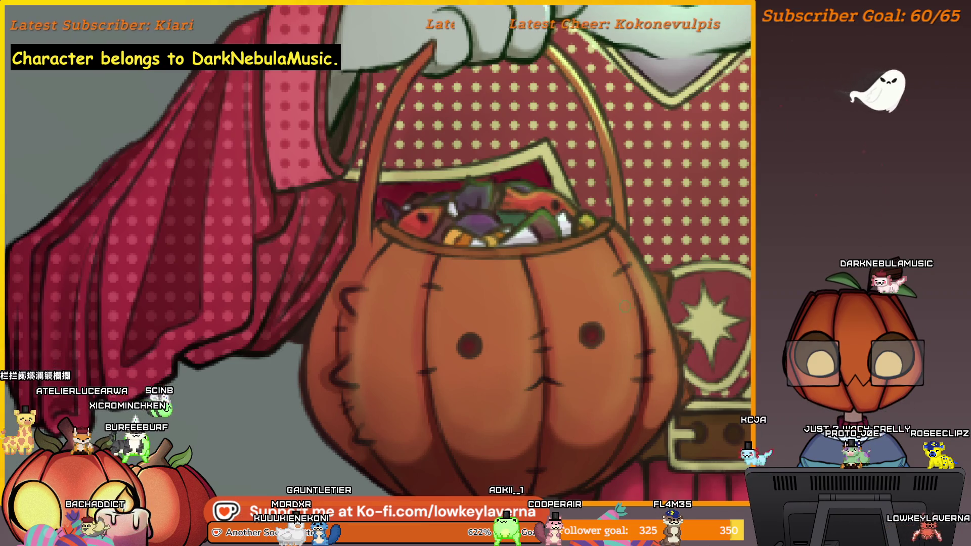
pyautogui.scroll(-2, 628, 337)
pyautogui.scroll(-1, 679, 323)
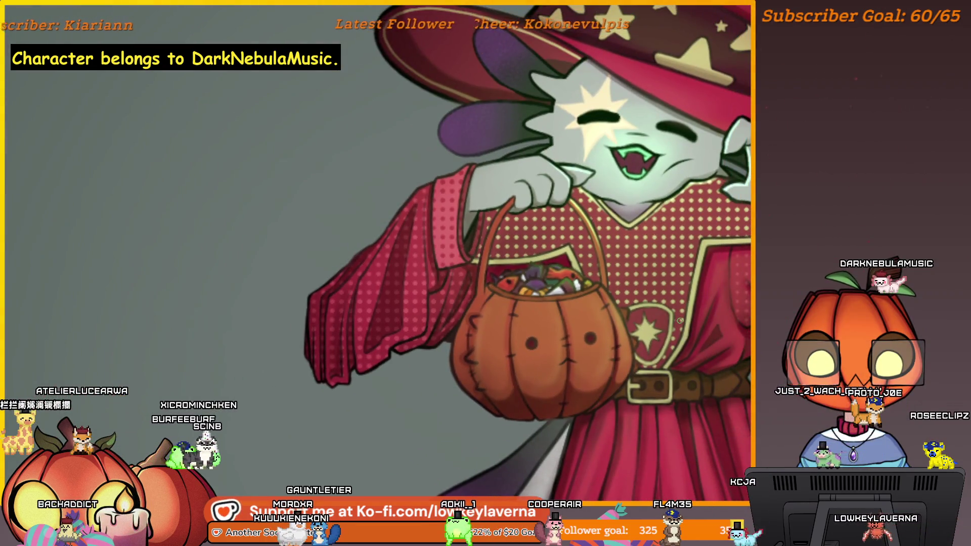
pyautogui.scroll(1, 678, 322)
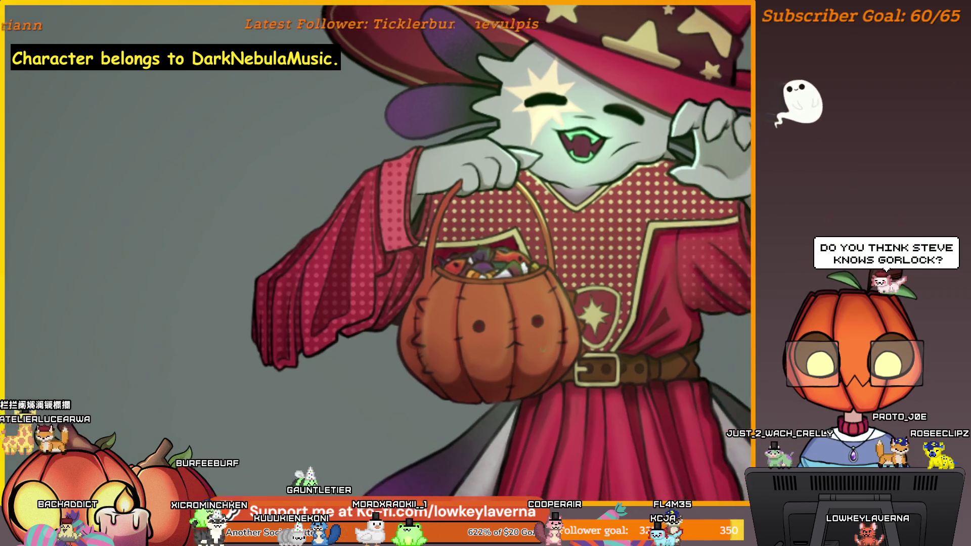
pyautogui.scroll(3, 548, 303)
pyautogui.scroll(1, 584, 327)
pyautogui.scroll(-1, 584, 327)
pyautogui.scroll(-2, 559, 284)
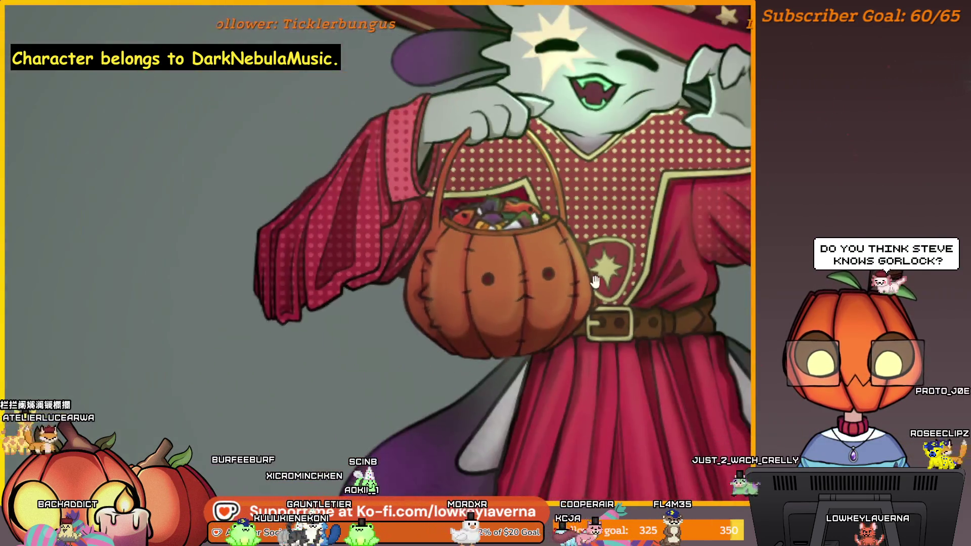
pyautogui.scroll(1, 565, 284)
pyautogui.scroll(3, 571, 283)
pyautogui.scroll(-2, 571, 283)
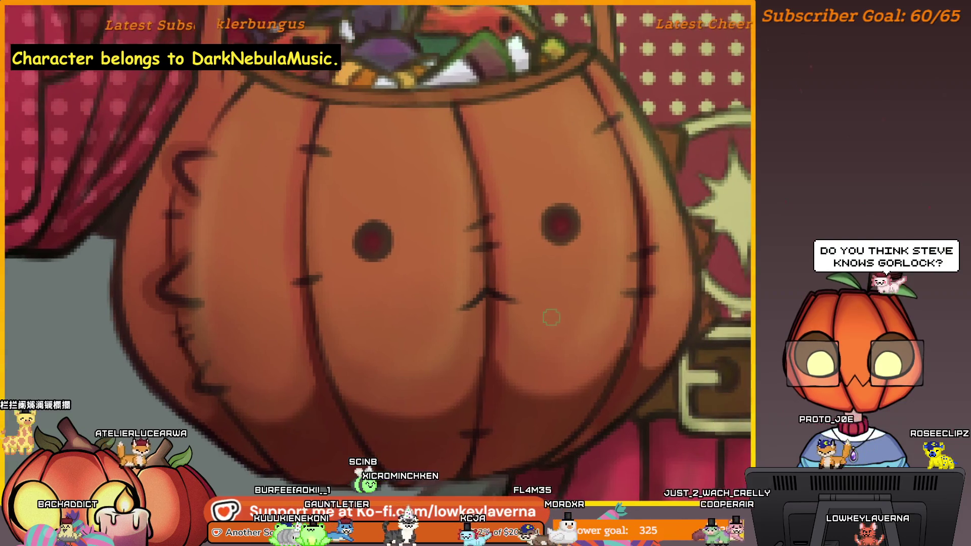
pyautogui.scroll(-1, 569, 286)
pyautogui.scroll(-1, 577, 288)
pyautogui.scroll(-2, 608, 292)
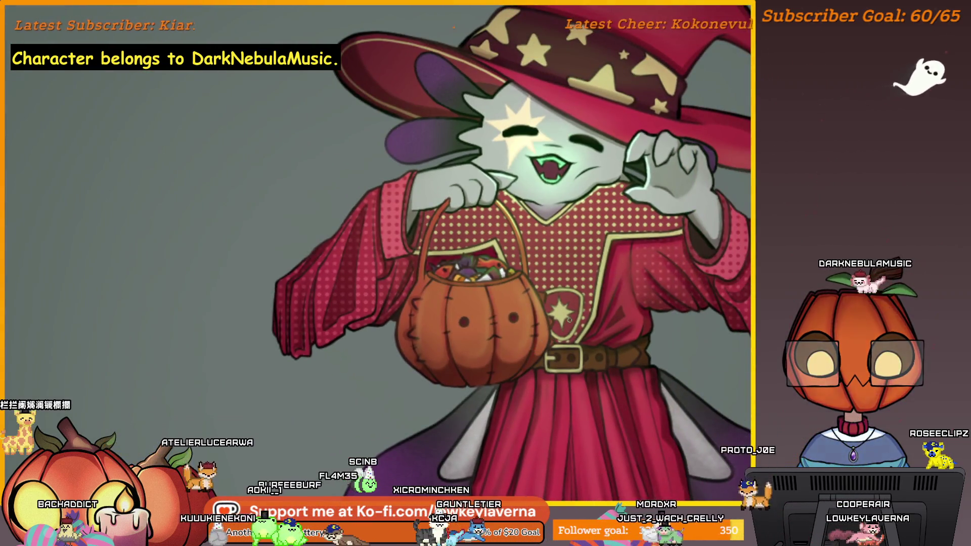
pyautogui.scroll(1, 569, 349)
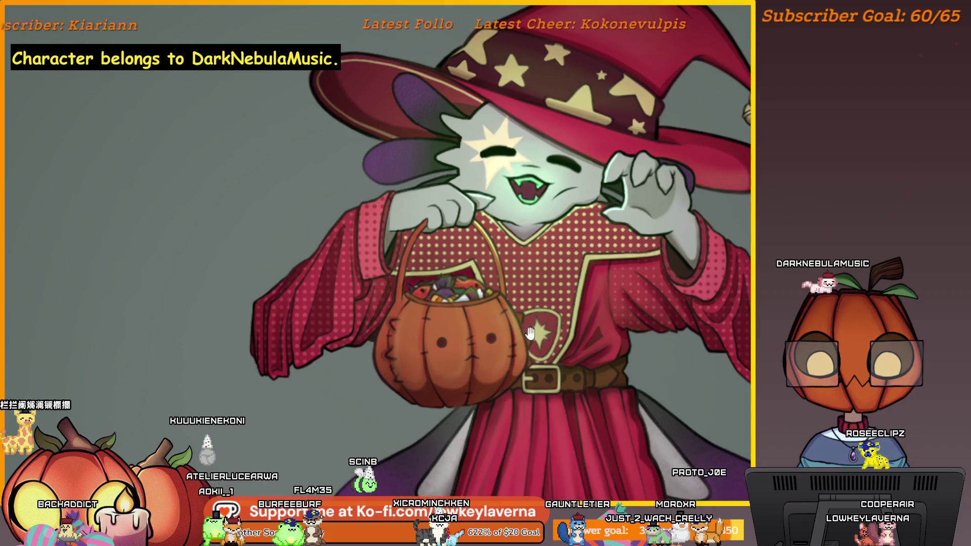
pyautogui.scroll(1, 530, 331)
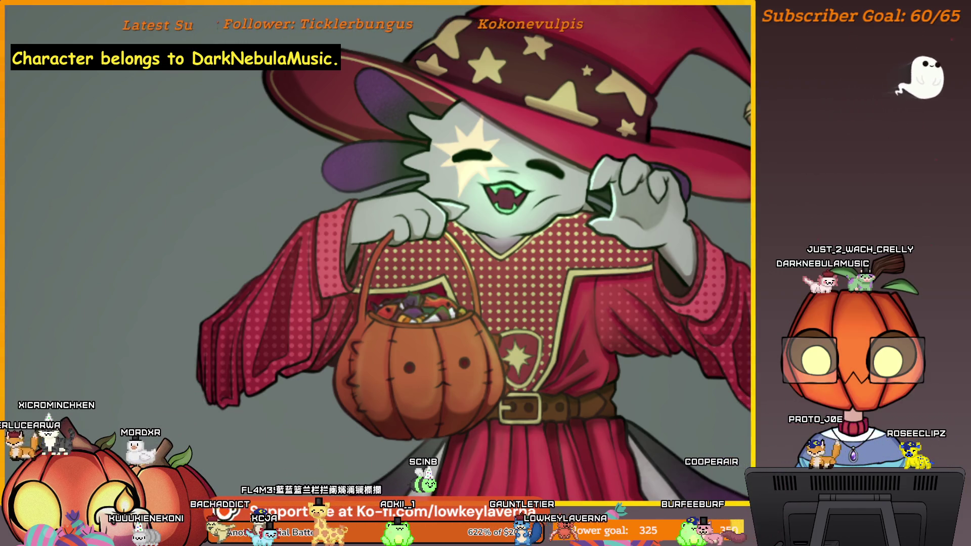
pyautogui.scroll(-5, 667, 287)
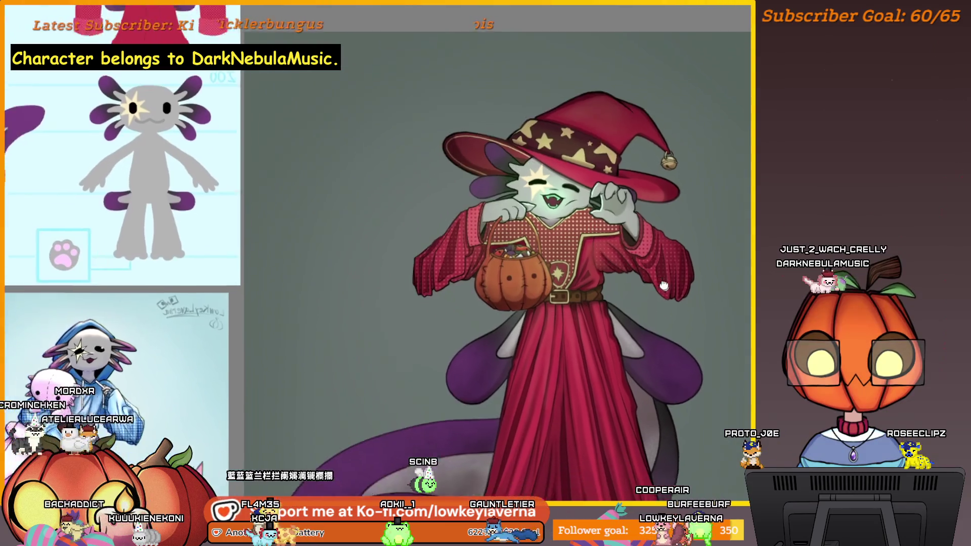
pyautogui.scroll(-2, 663, 315)
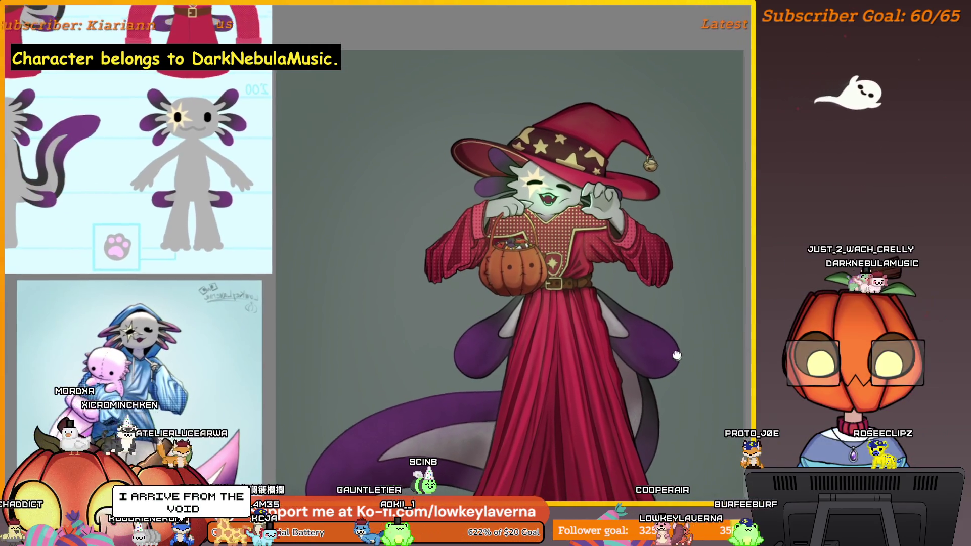
pyautogui.scroll(-2, 679, 358)
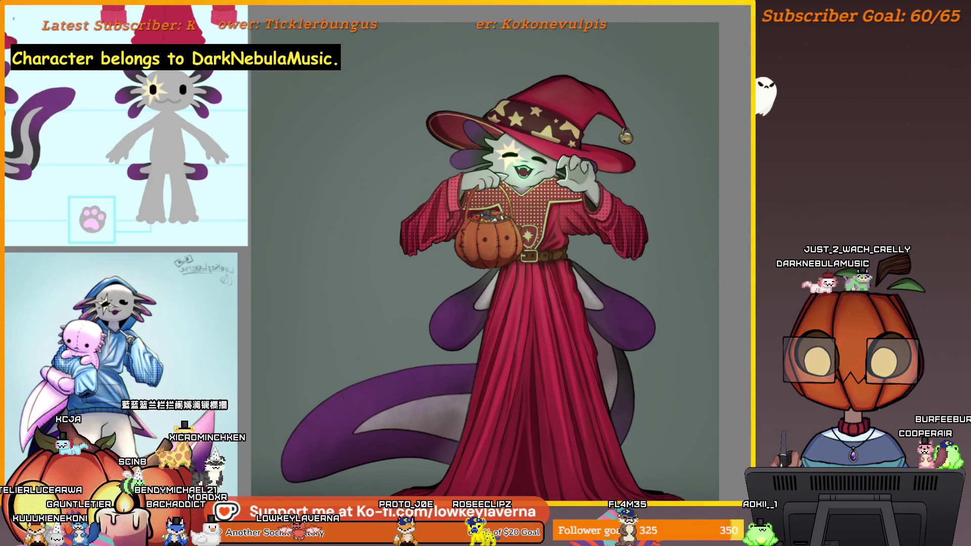
pyautogui.hotkey('alt', 'f')
pyautogui.press('Escape')
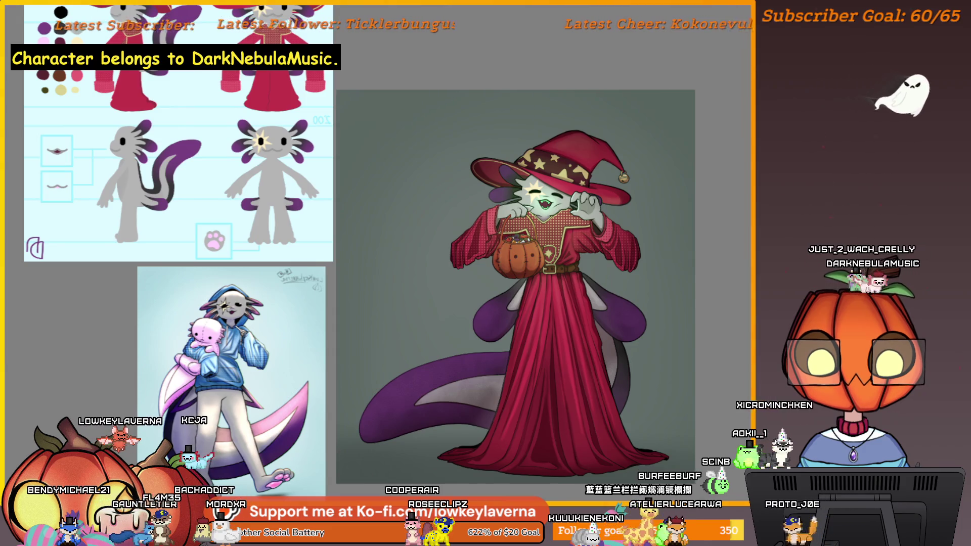
pyautogui.scroll(2, 663, 386)
pyautogui.scroll(1, 643, 351)
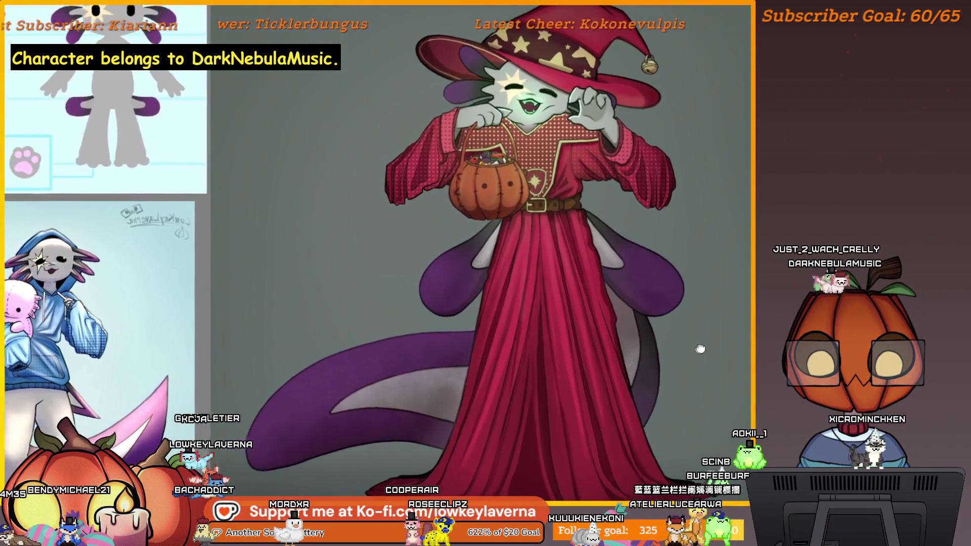
pyautogui.scroll(-2, 676, 217)
pyautogui.scroll(-1, 675, 281)
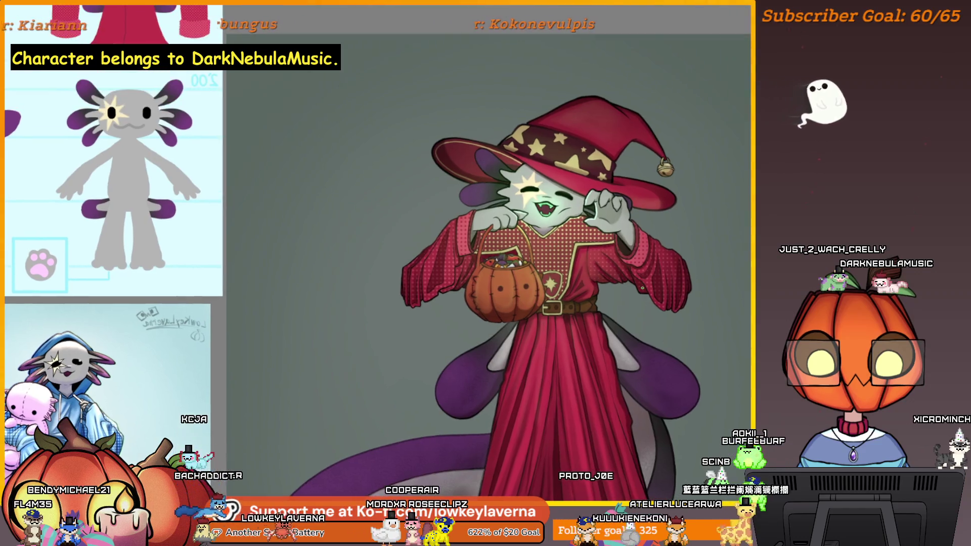
pyautogui.scroll(2, 455, 278)
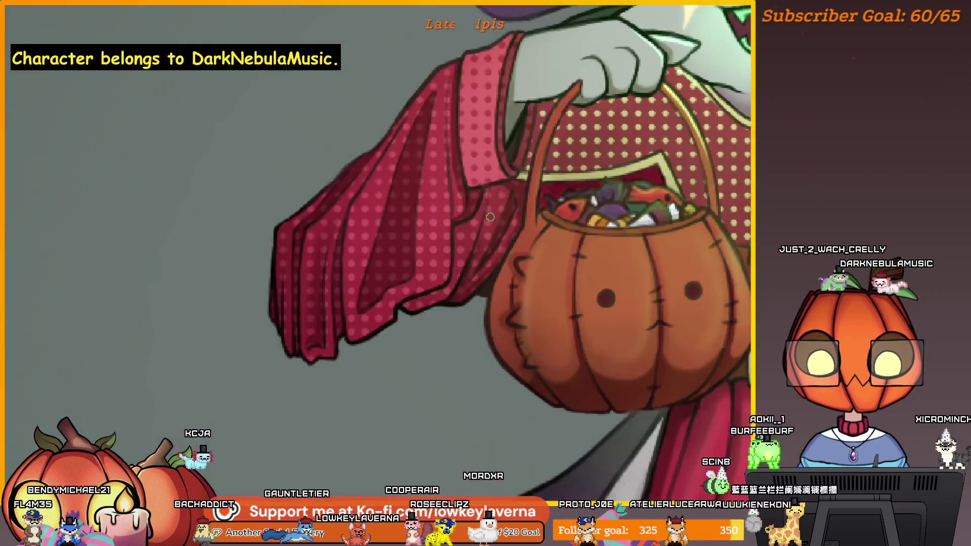
pyautogui.scroll(1, 498, 351)
pyautogui.scroll(1, 487, 329)
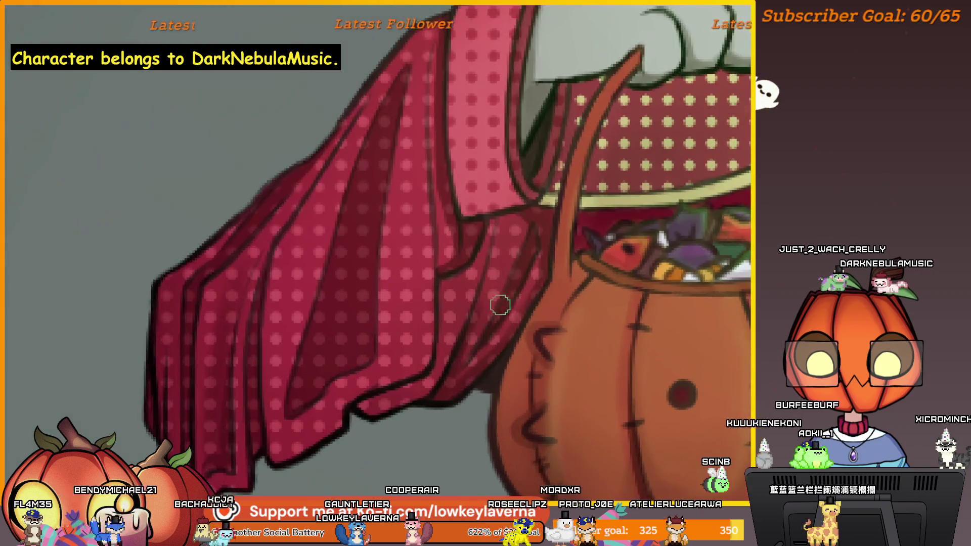
pyautogui.scroll(1, 501, 304)
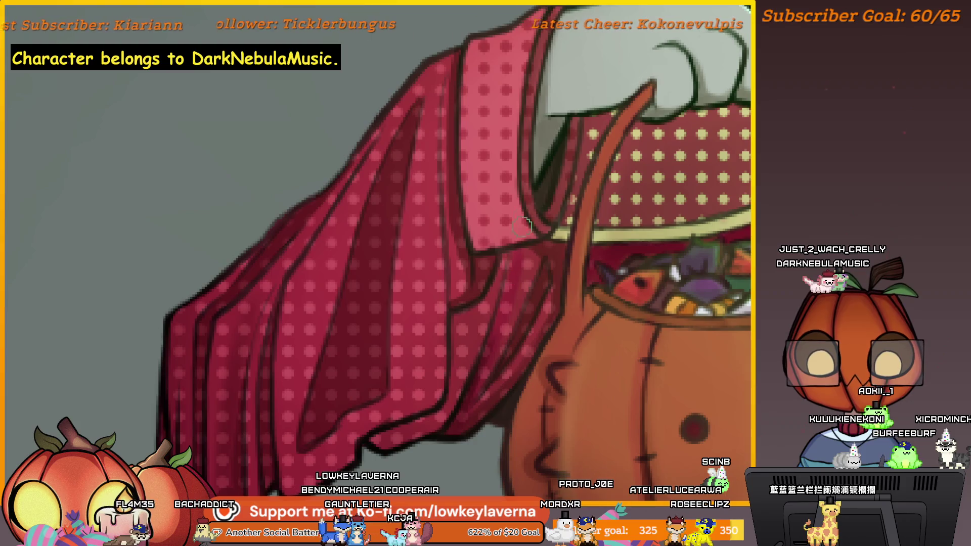
pyautogui.scroll(-3, 501, 249)
pyautogui.scroll(1, 536, 261)
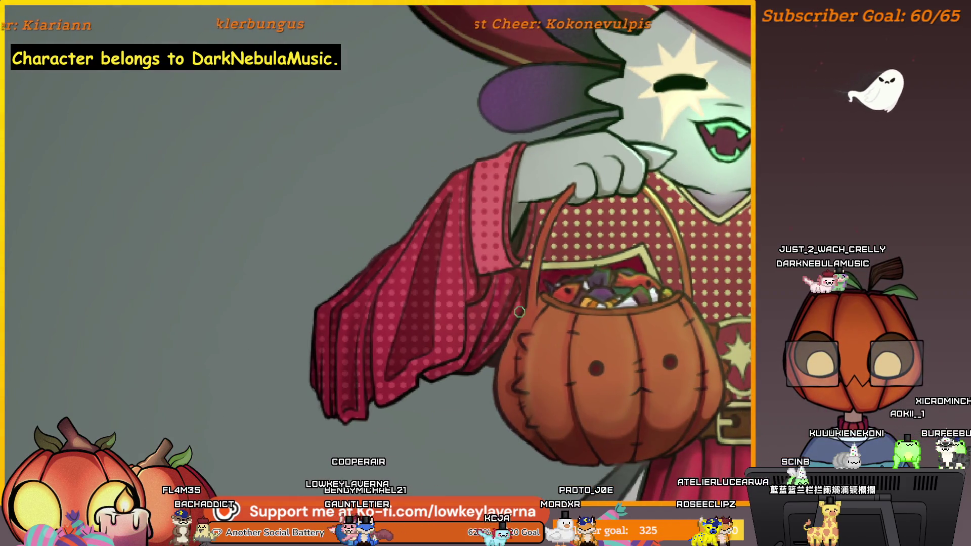
pyautogui.scroll(-5, 512, 258)
pyautogui.moveTo(530, 348); pyautogui.dragTo(424, 307)
pyautogui.scroll(-1, 651, 287)
pyautogui.scroll(-1, 645, 279)
pyautogui.scroll(-1, 638, 268)
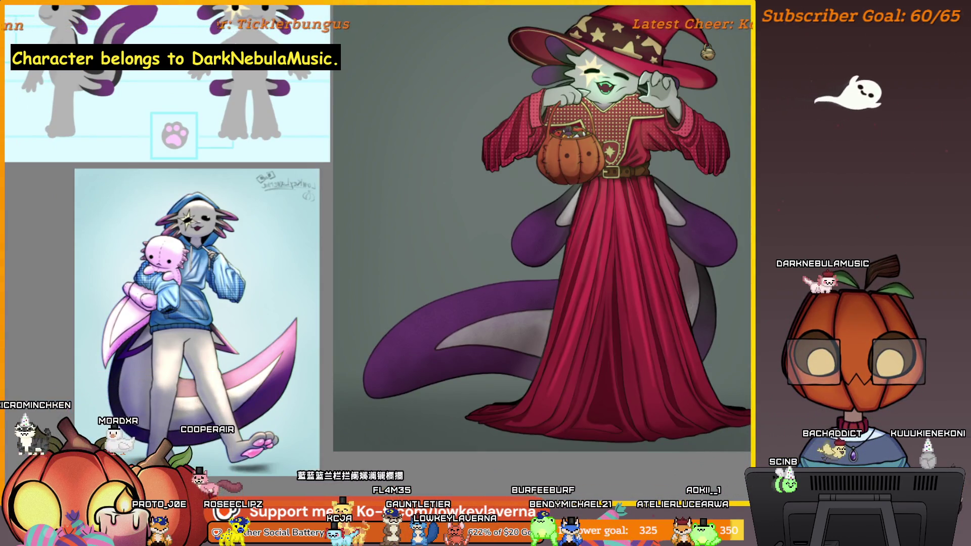
# Darken and outline the robe hem edge with thin dark strokes, extending its tip.
pyautogui.click(619, 437)
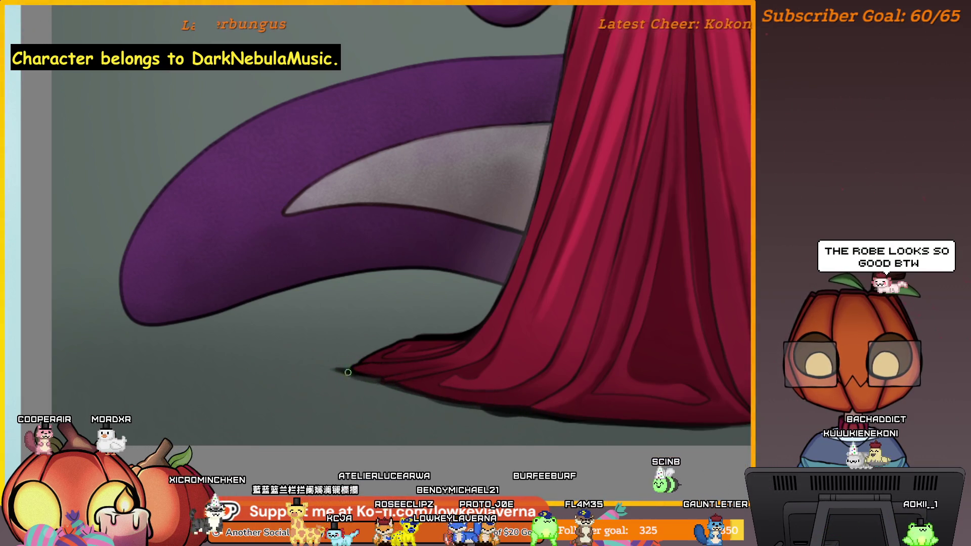
pyautogui.moveTo(400, 358); pyautogui.dragTo(591, 370)
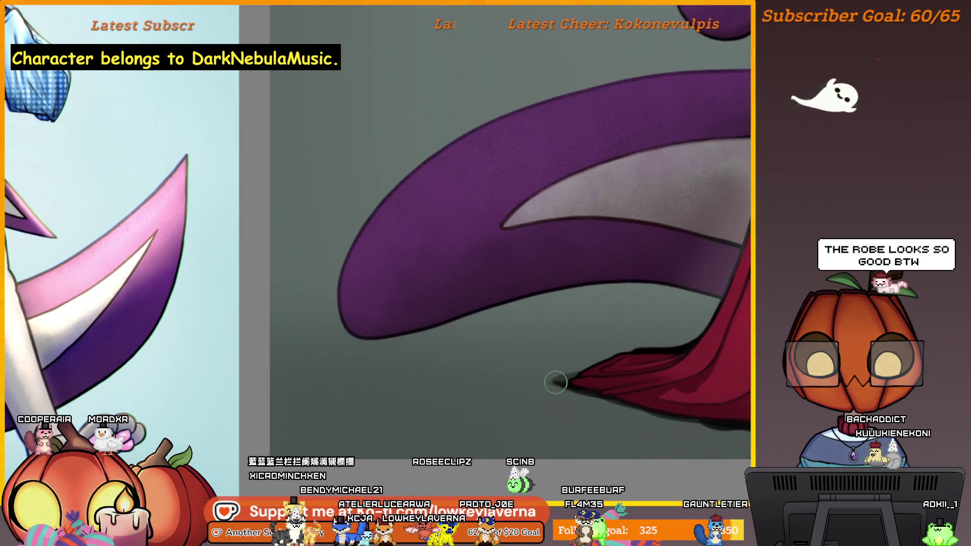
pyautogui.moveTo(591, 369)
pyautogui.mouseDown()
pyautogui.moveTo(277, 374)
pyautogui.moveTo(560, 394)
pyautogui.mouseUp()
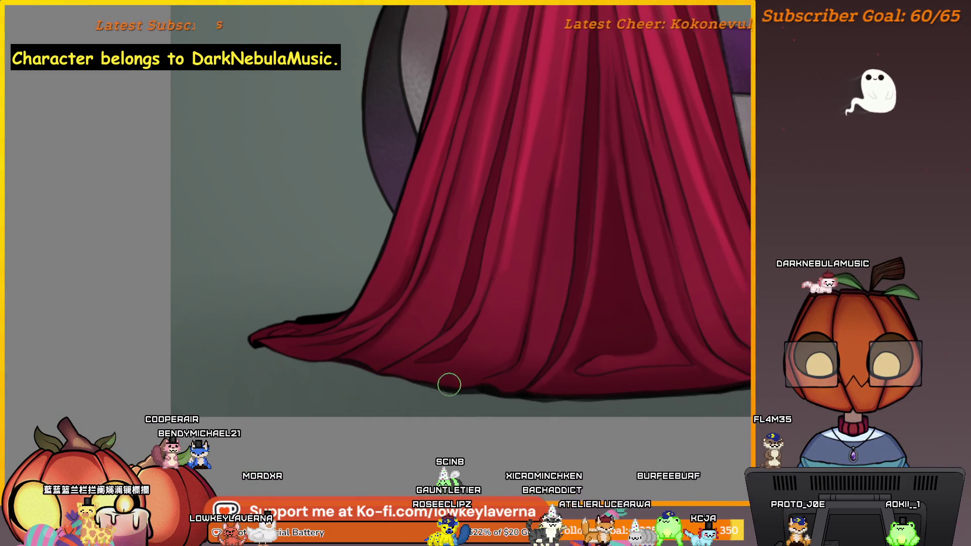
pyautogui.moveTo(371, 374); pyautogui.dragTo(340, 365)
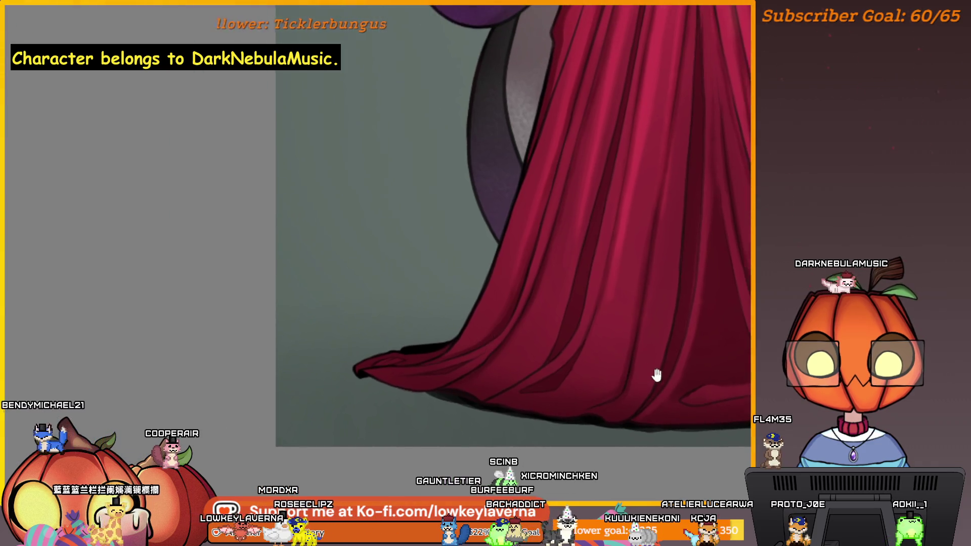
pyautogui.moveTo(384, 312); pyautogui.dragTo(533, 342)
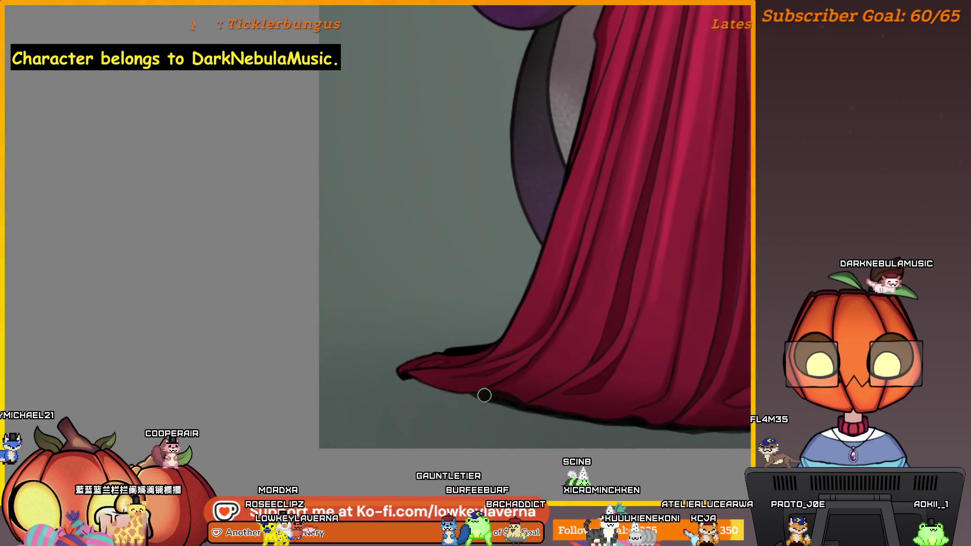
pyautogui.moveTo(427, 384); pyautogui.dragTo(546, 402)
pyautogui.moveTo(469, 385); pyautogui.dragTo(435, 386)
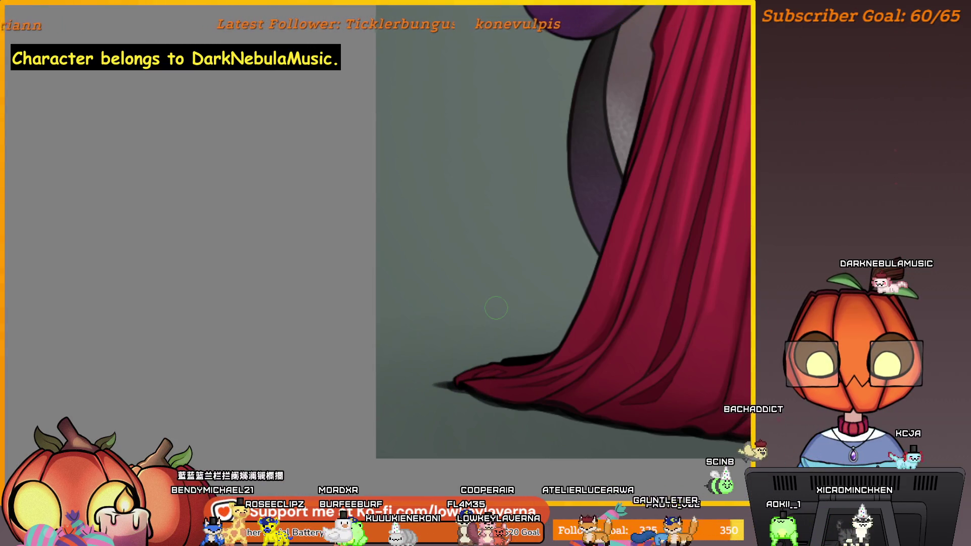
# Check the hem mirrored and undo the faint vertical sketch lines beside the gown.
pyautogui.press('m')
pyautogui.moveTo(297, 362)
pyautogui.mouseDown()
pyautogui.moveTo(683, 301)
pyautogui.moveTo(788, 341)
pyautogui.mouseUp()
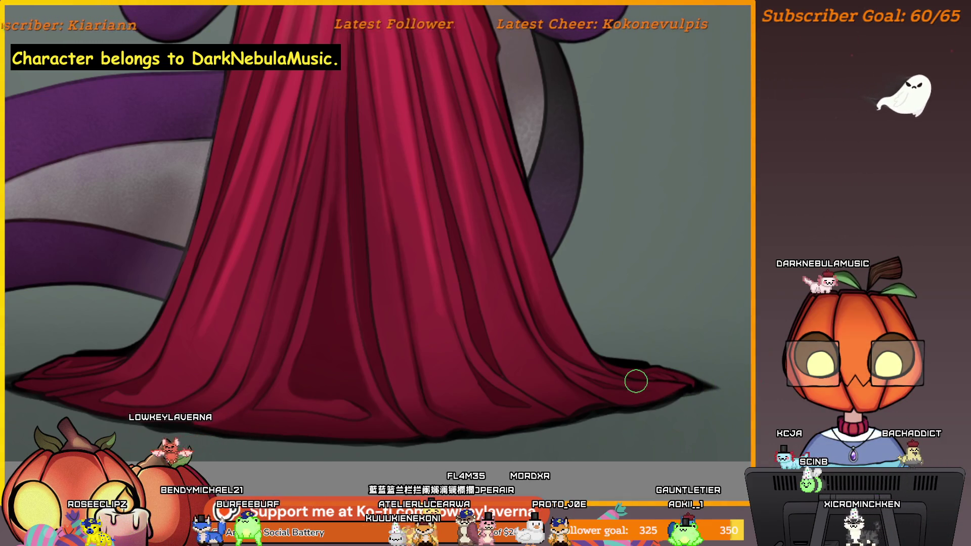
pyautogui.moveTo(724, 383); pyautogui.dragTo(755, 384)
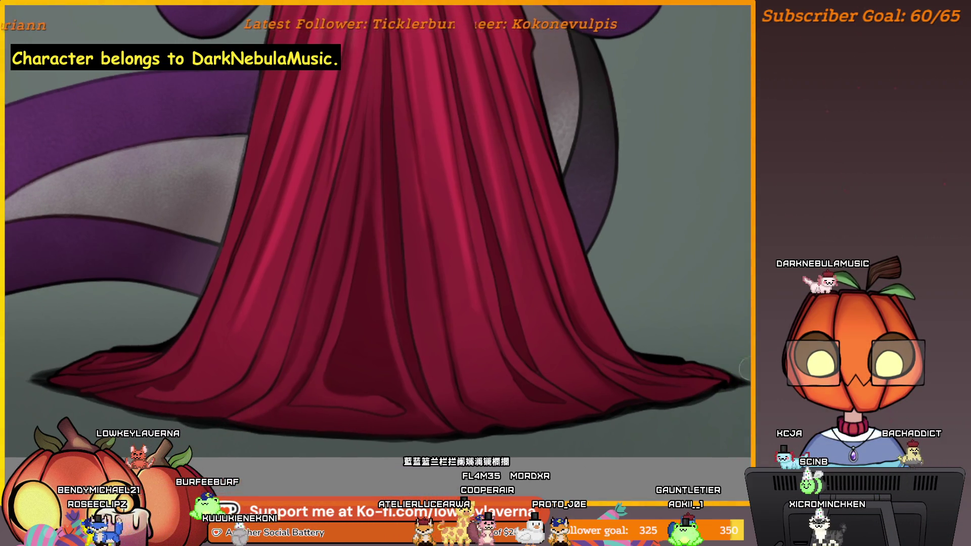
pyautogui.scroll(-2, 644, 330)
pyautogui.scroll(-2, 643, 331)
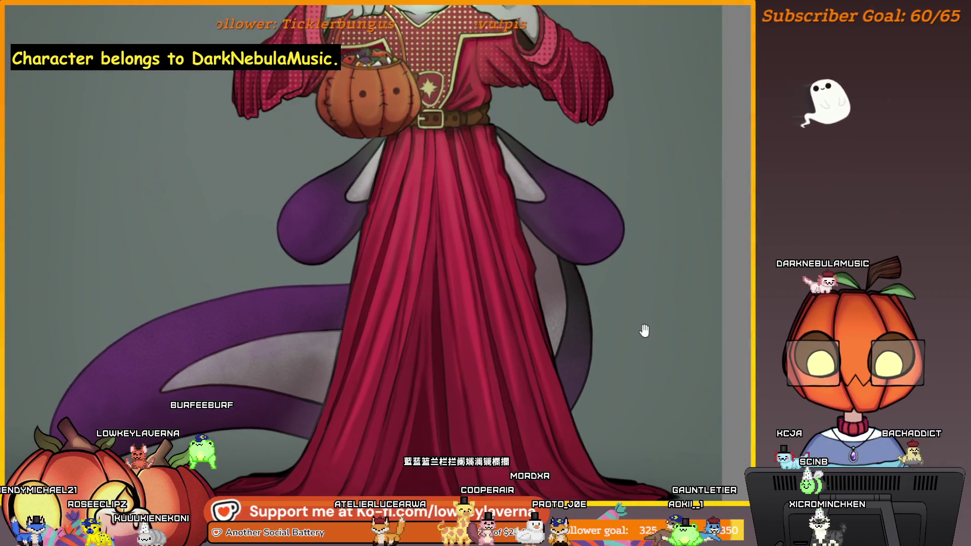
pyautogui.scroll(-2, 644, 331)
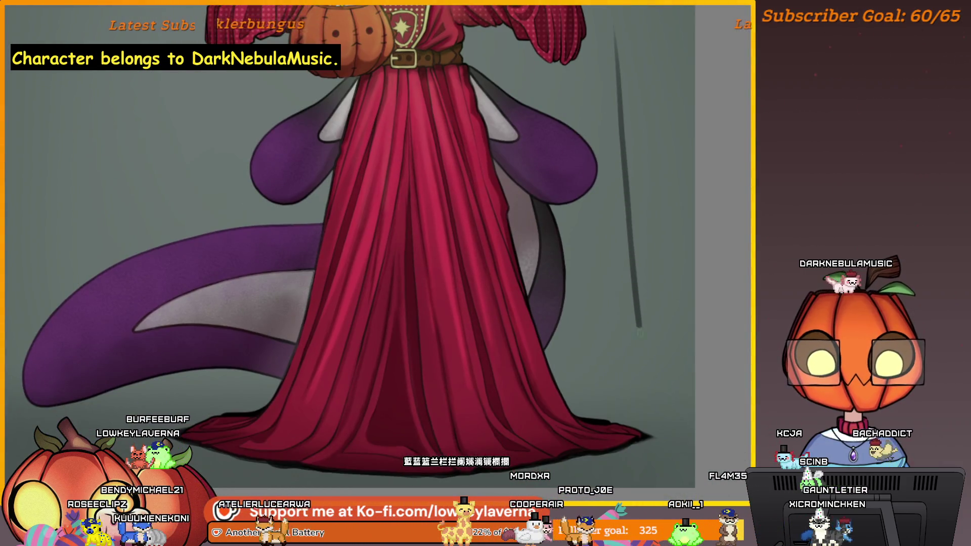
pyautogui.scroll(-1, 657, 194)
pyautogui.scroll(-1, 599, 154)
pyautogui.scroll(-2, 599, 153)
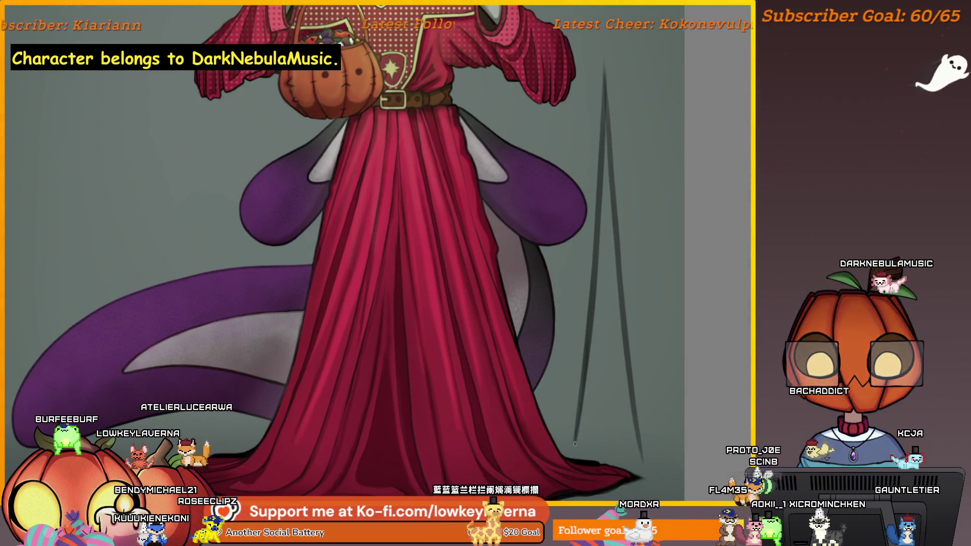
pyautogui.hotkey('ctrl', 'z')
pyautogui.scroll(-1, 657, 350)
pyautogui.scroll(1, 660, 398)
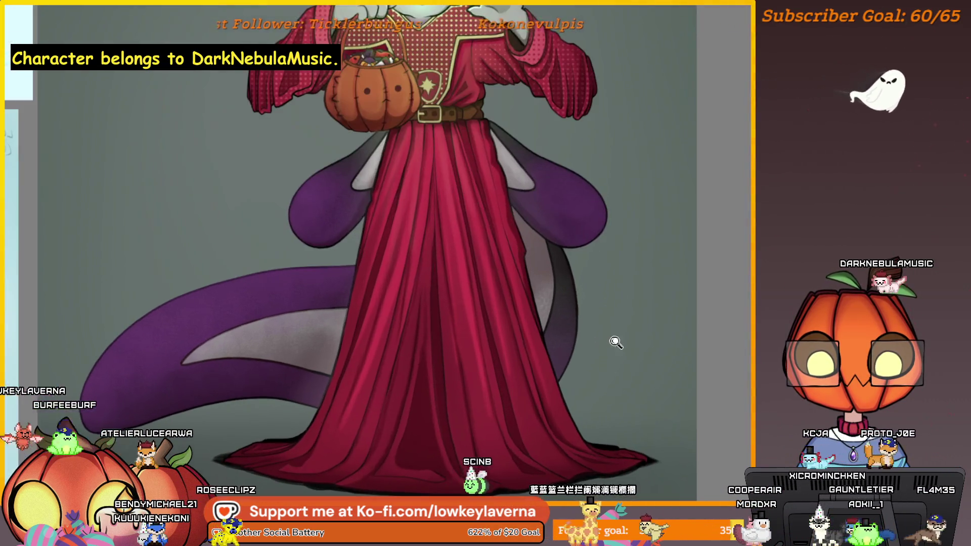
pyautogui.scroll(1, 660, 383)
pyautogui.scroll(-2, 658, 383)
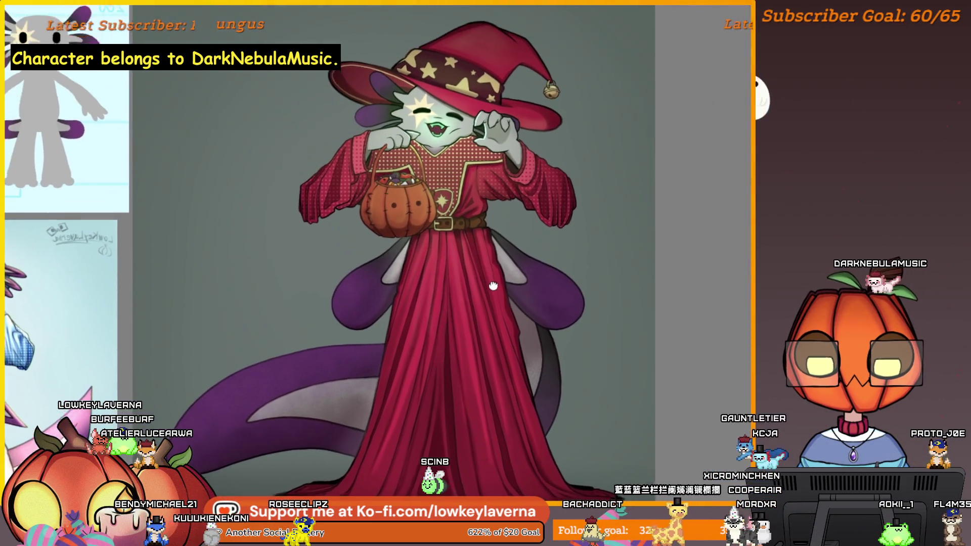
pyautogui.moveTo(595, 259)
pyautogui.mouseDown()
pyautogui.moveTo(556, 235)
pyautogui.moveTo(727, 365)
pyautogui.mouseUp()
pyautogui.scroll(2, 508, 155)
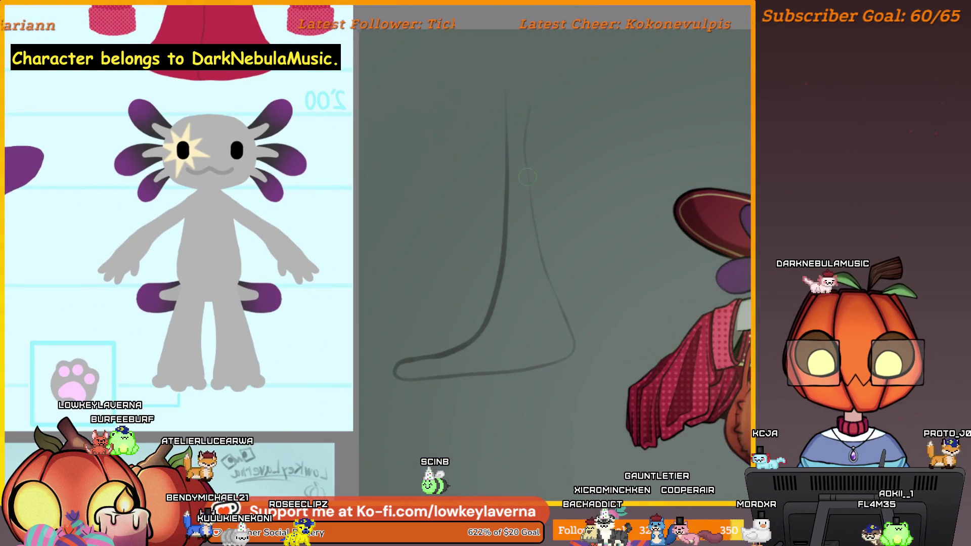
# Add sketch strokes along the base and side of the draped fold shape.
pyautogui.moveTo(539, 124); pyautogui.dragTo(587, 118)
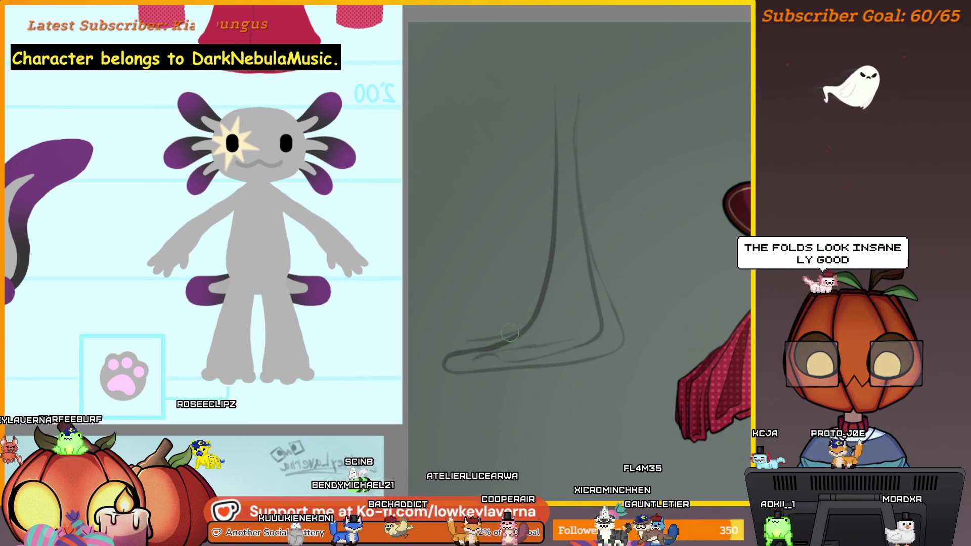
pyautogui.moveTo(486, 345); pyautogui.dragTo(415, 357)
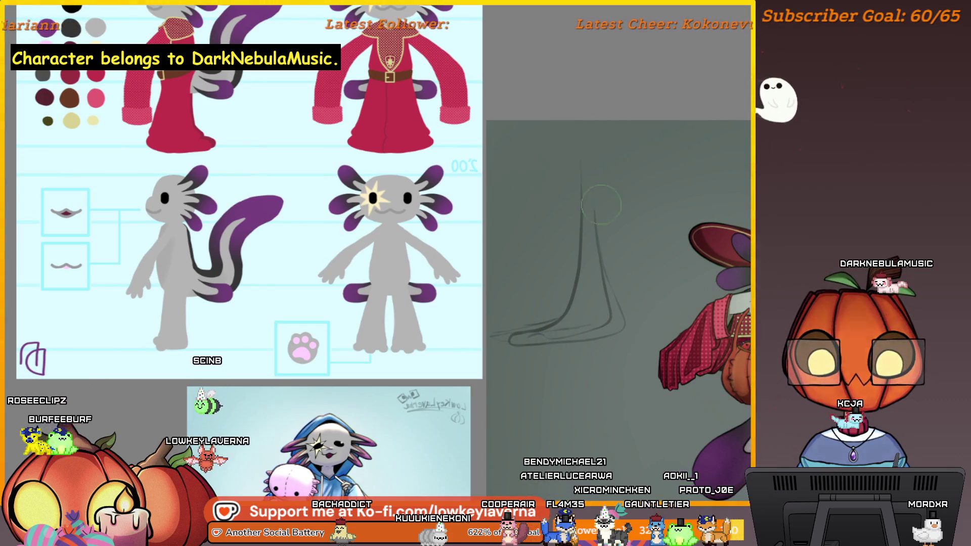
pyautogui.moveTo(592, 222); pyautogui.dragTo(612, 318)
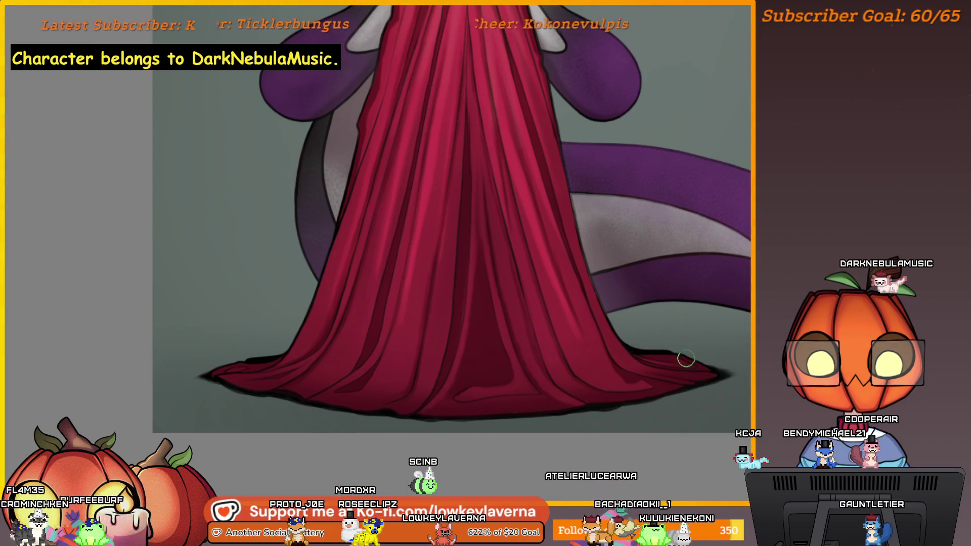
# Paint a dark shadow beneath the left end of the gown hem with a larger brush.
pyautogui.moveTo(683, 358); pyautogui.dragTo(746, 374)
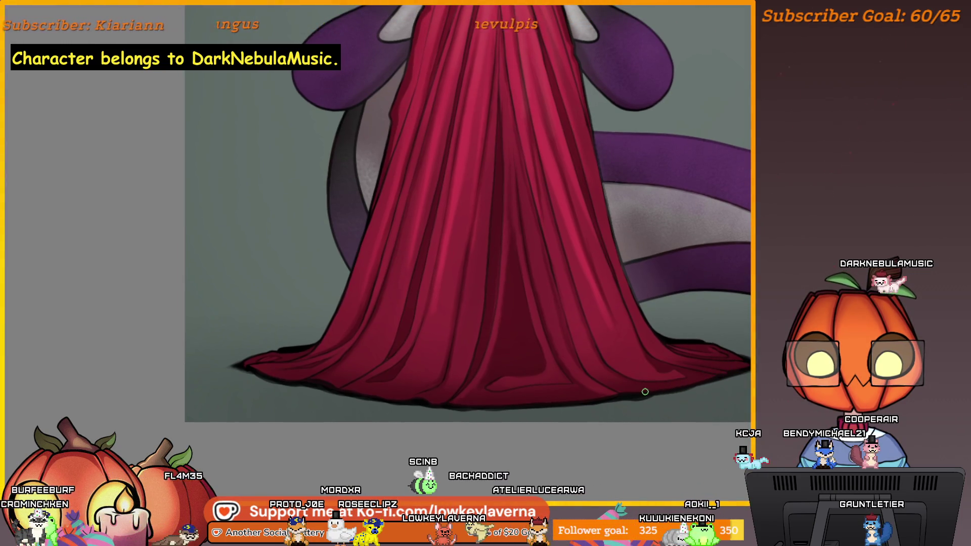
pyautogui.moveTo(563, 395); pyautogui.dragTo(659, 397)
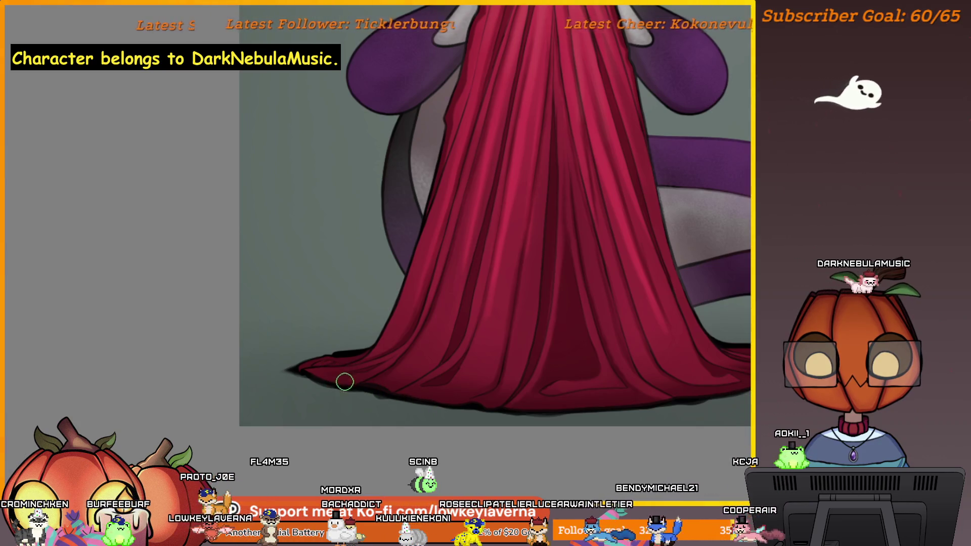
pyautogui.press(']')
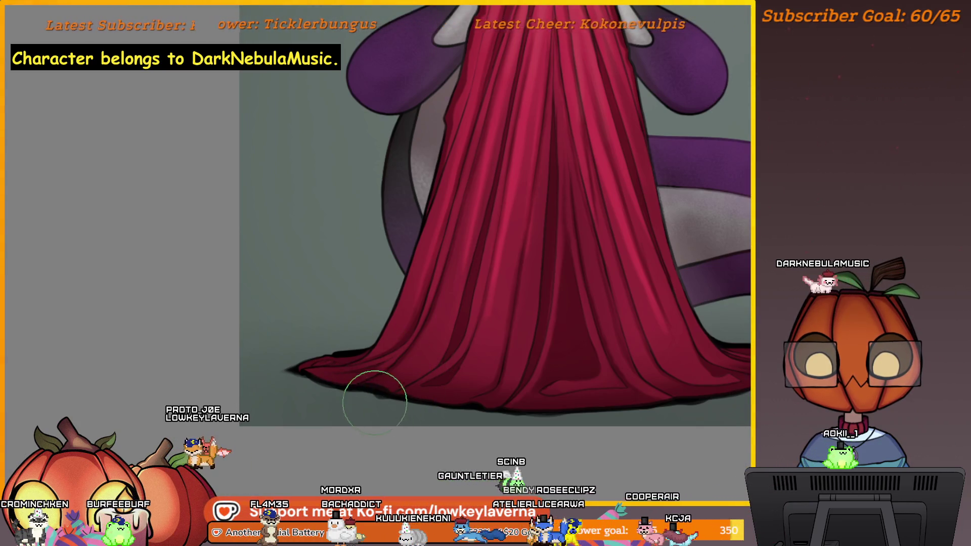
pyautogui.moveTo(380, 414)
pyautogui.mouseDown()
pyautogui.moveTo(288, 401)
pyautogui.moveTo(332, 397)
pyautogui.moveTo(303, 398)
pyautogui.mouseUp()
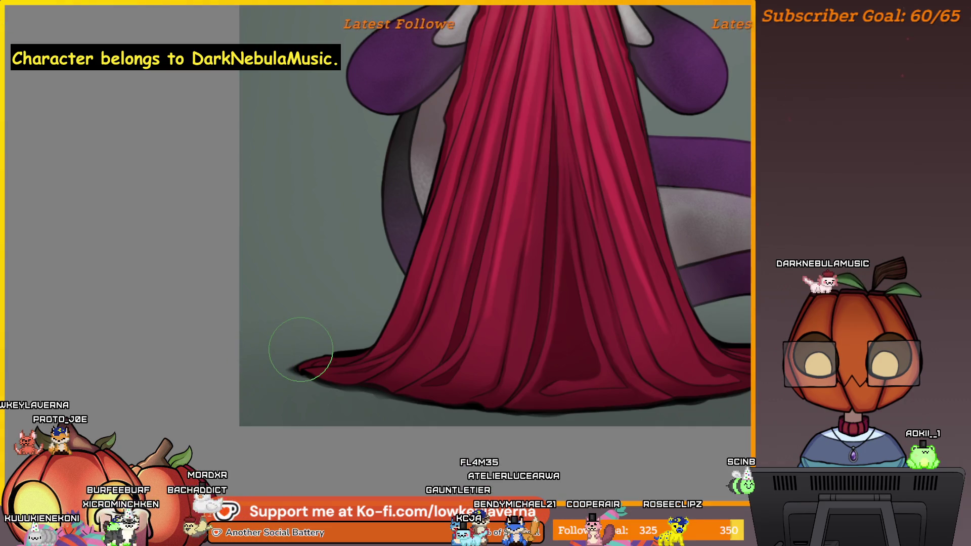
pyautogui.scroll(-2, 629, 397)
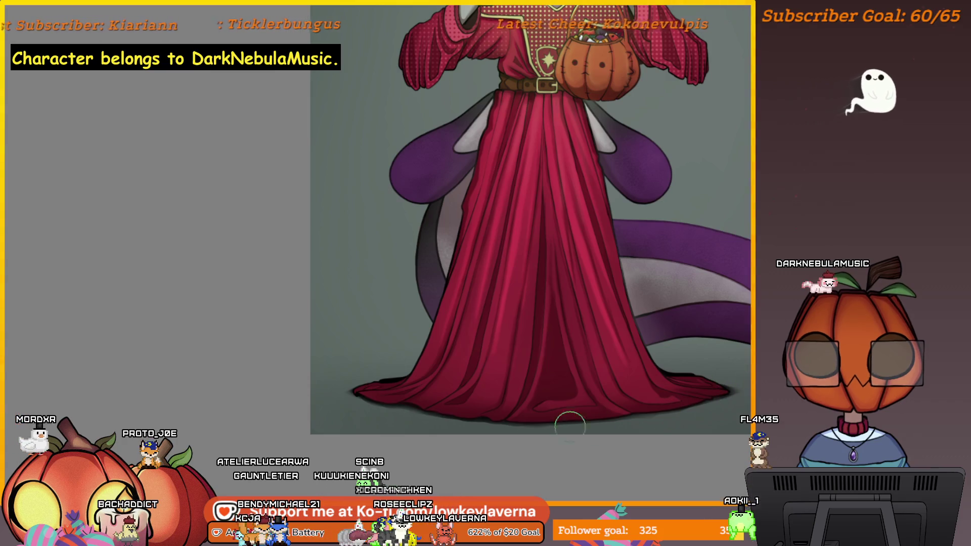
pyautogui.scroll(-5, 507, 414)
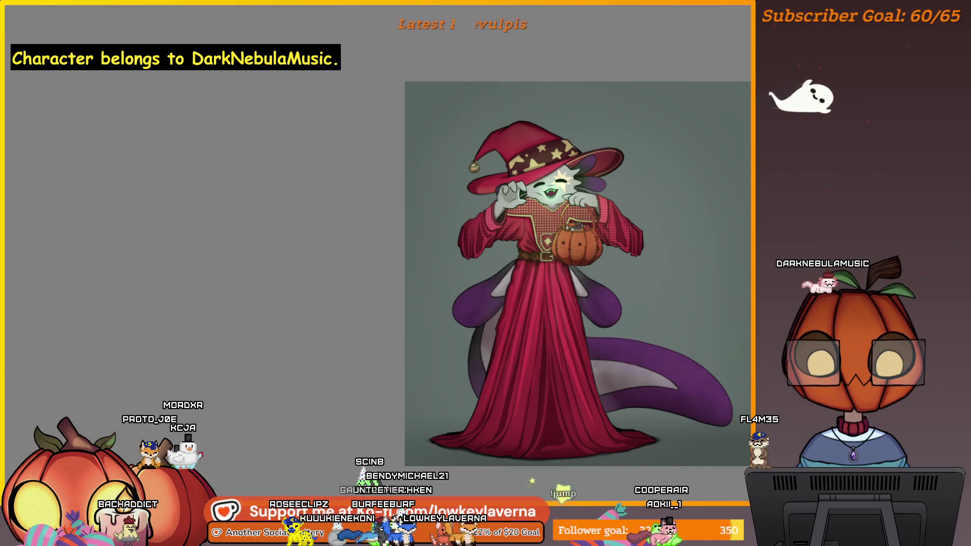
pyautogui.scroll(2, 742, 351)
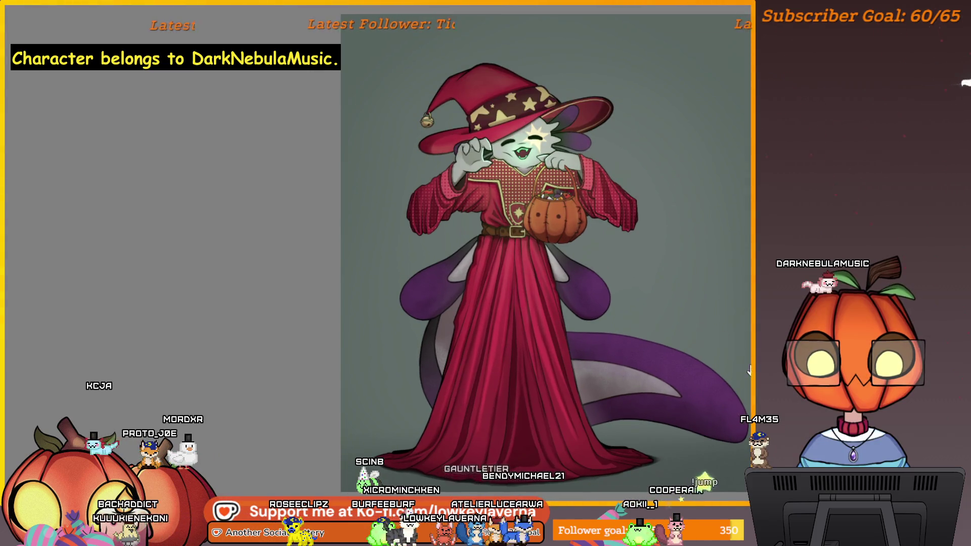
pyautogui.scroll(-2, 749, 373)
pyautogui.scroll(-1, 748, 373)
pyautogui.moveTo(547, 348); pyautogui.dragTo(660, 349)
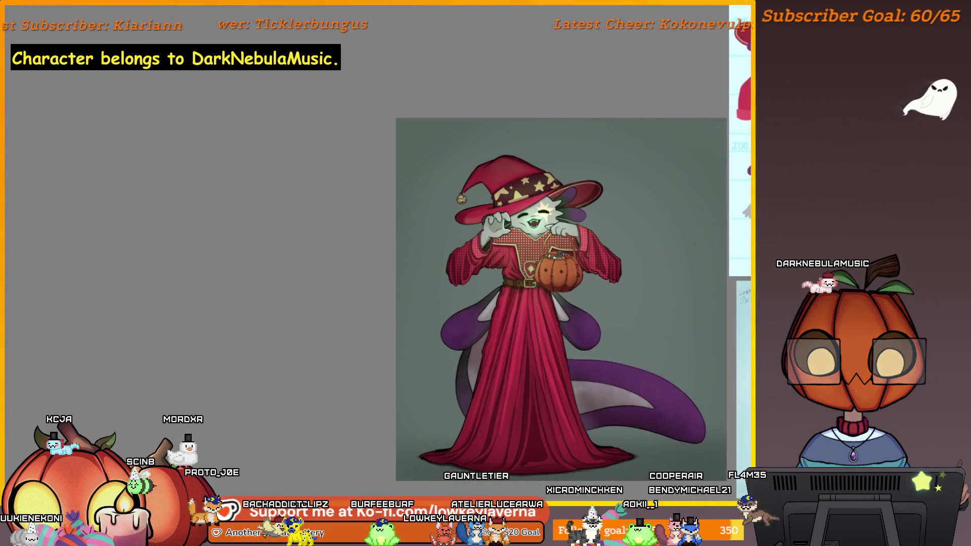
pyautogui.scroll(1, 631, 342)
pyautogui.scroll(1, 650, 340)
pyautogui.scroll(1, 637, 342)
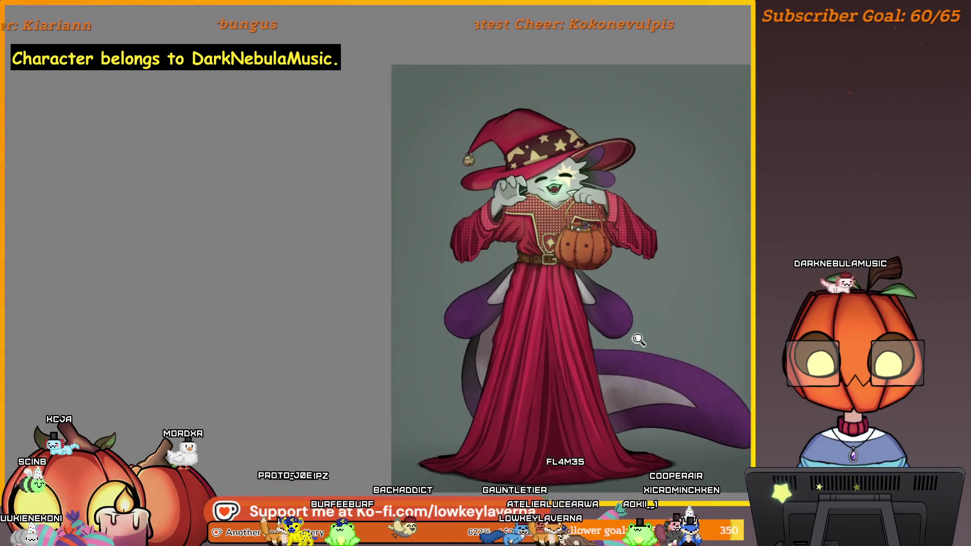
pyautogui.scroll(1, 638, 342)
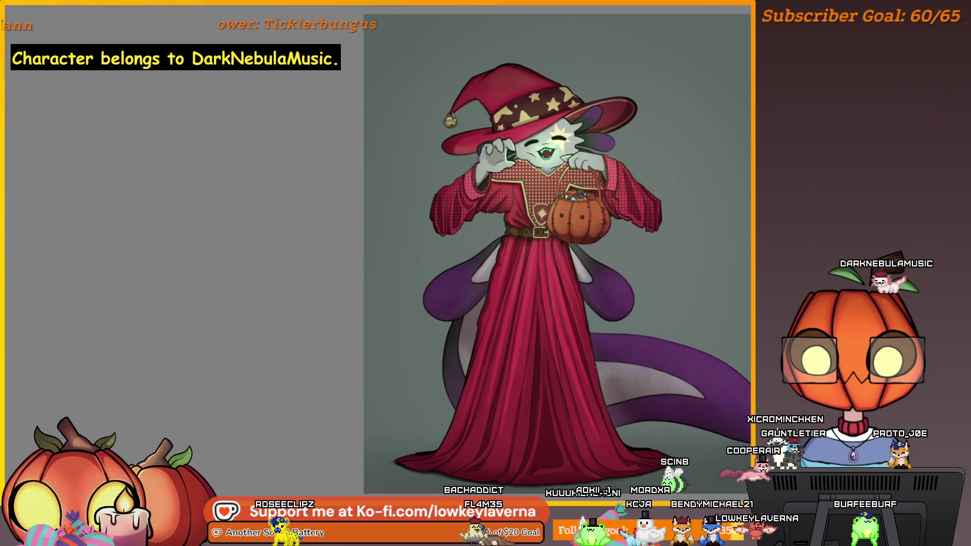
pyautogui.scroll(1, 549, 351)
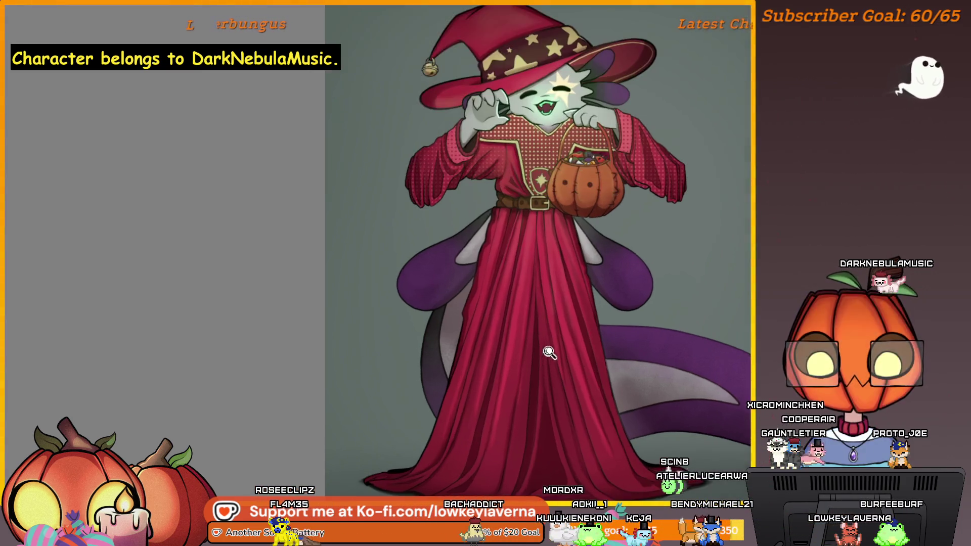
pyautogui.scroll(1, 523, 296)
pyautogui.moveTo(523, 295); pyautogui.dragTo(513, 293)
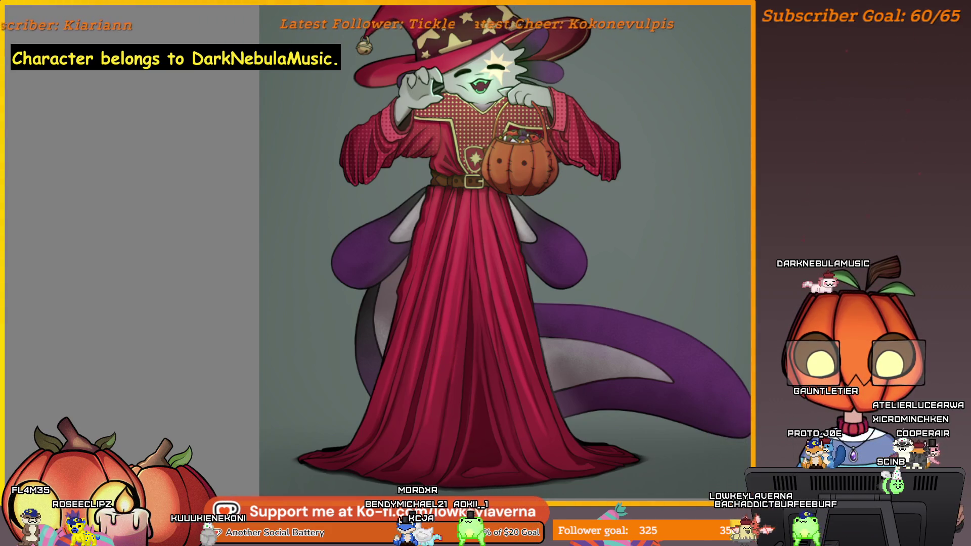
pyautogui.moveTo(464, 303)
pyautogui.mouseDown()
pyautogui.moveTo(448, 265)
pyautogui.moveTo(386, 243)
pyautogui.mouseUp()
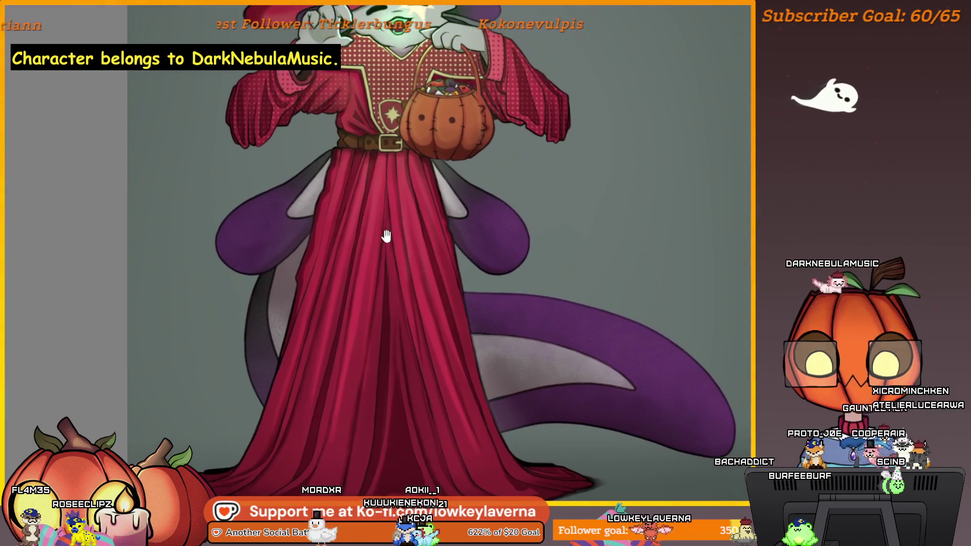
pyautogui.scroll(-1, 369, 228)
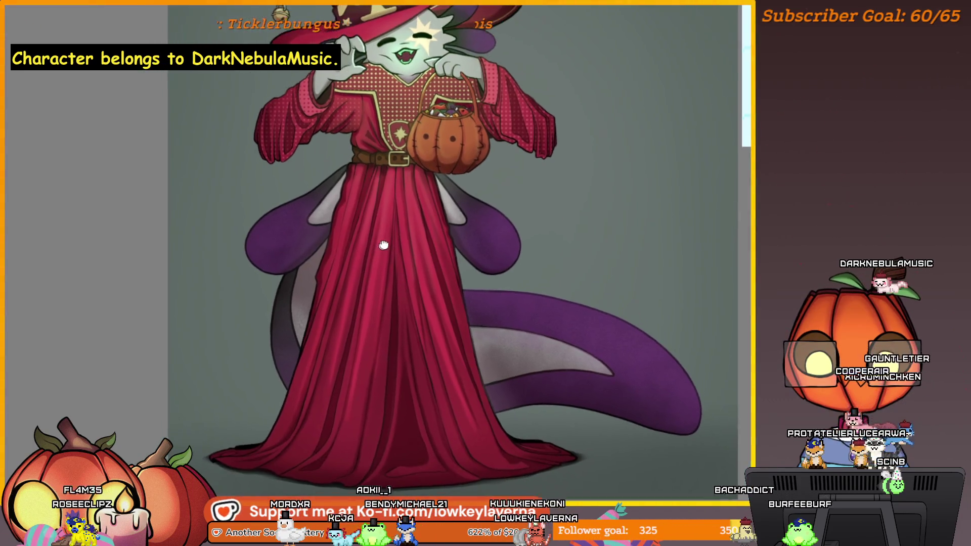
pyautogui.scroll(-2, 381, 245)
pyautogui.scroll(-1, 393, 270)
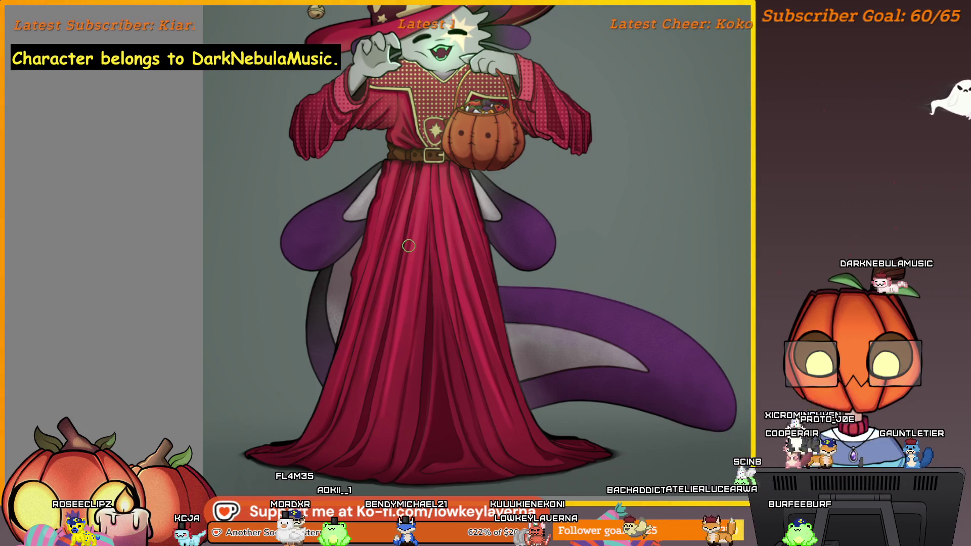
pyautogui.scroll(1, 455, 191)
pyautogui.scroll(1, 433, 354)
pyautogui.scroll(3, 503, 412)
pyautogui.moveTo(522, 284); pyautogui.dragTo(515, 238)
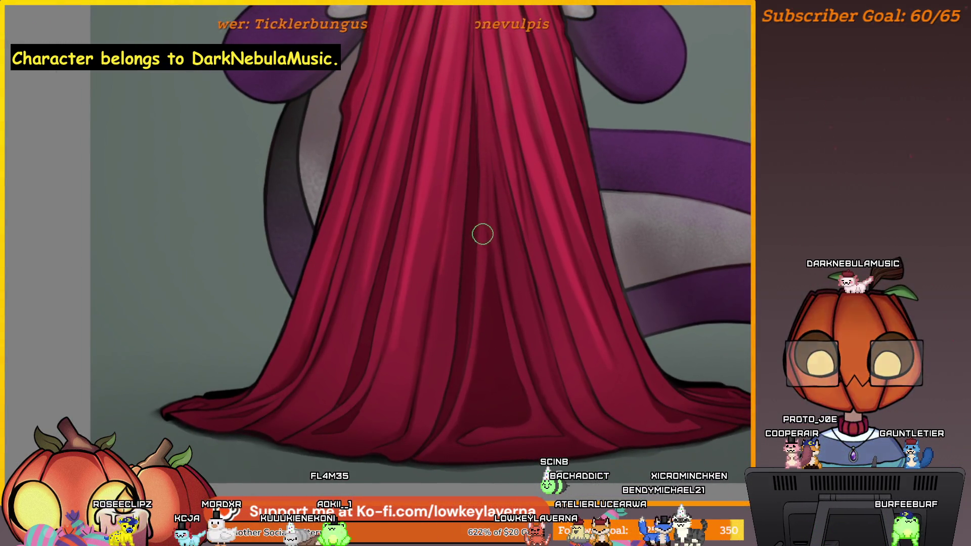
# Pan along the robe hem and shrink the brush for refining the fold creases.
pyautogui.moveTo(501, 217); pyautogui.dragTo(467, 206)
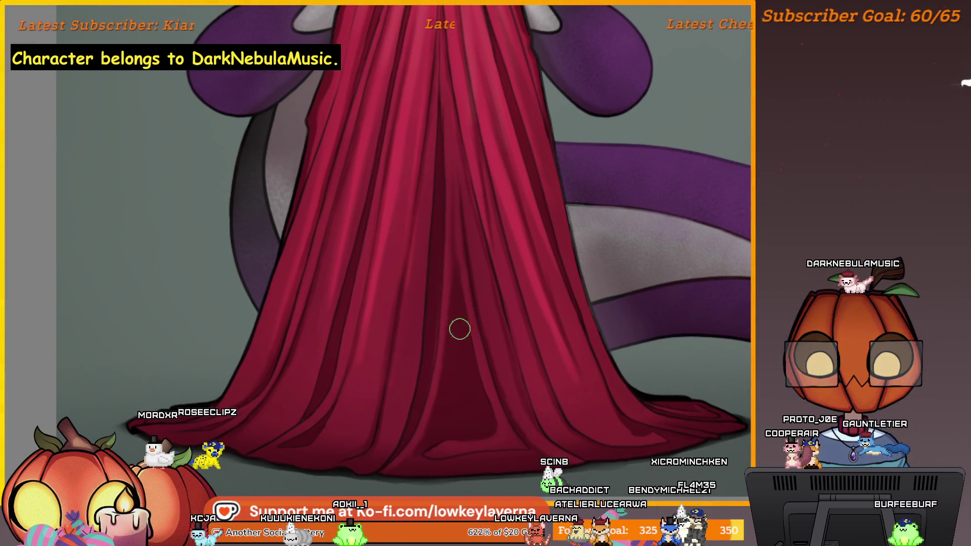
pyautogui.moveTo(457, 323); pyautogui.dragTo(451, 308)
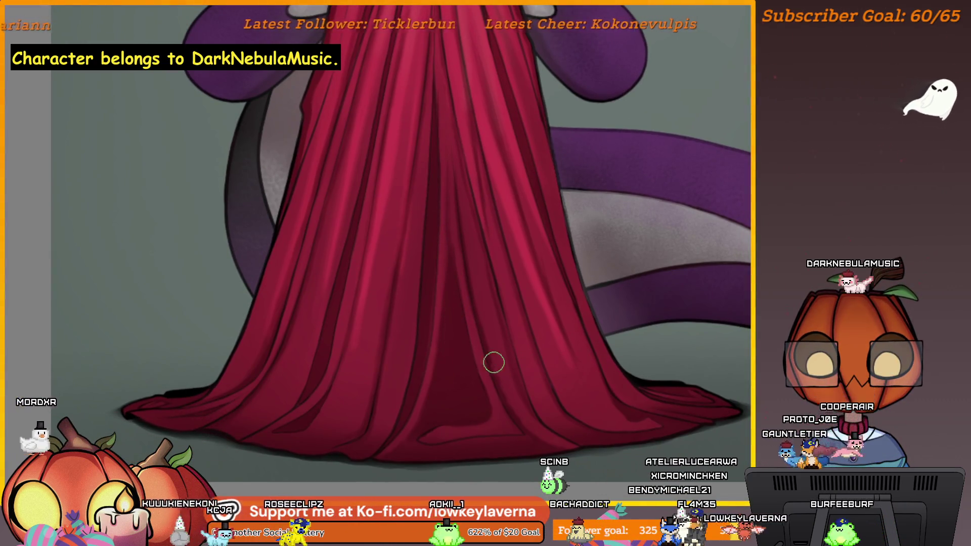
pyautogui.scroll(2, 475, 394)
pyautogui.scroll(1, 509, 403)
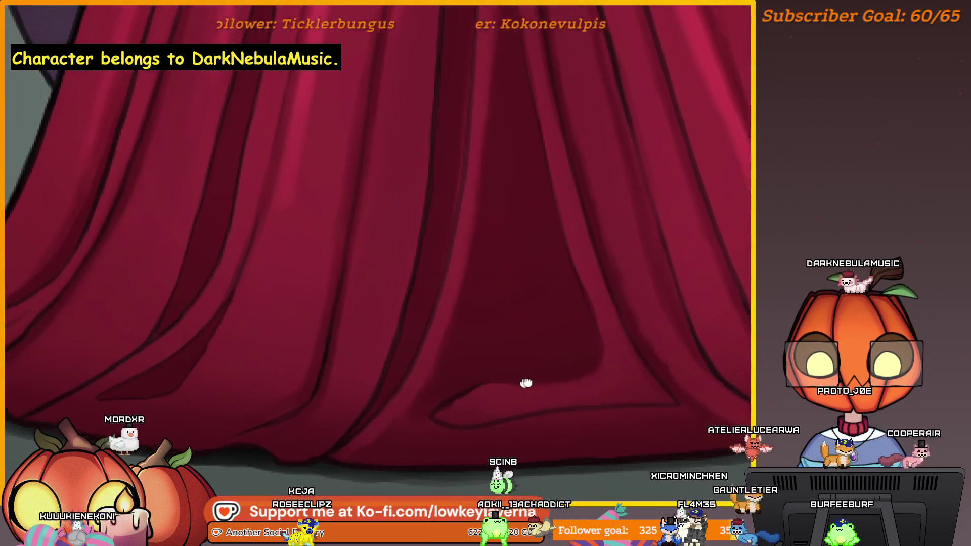
pyautogui.scroll(1, 520, 383)
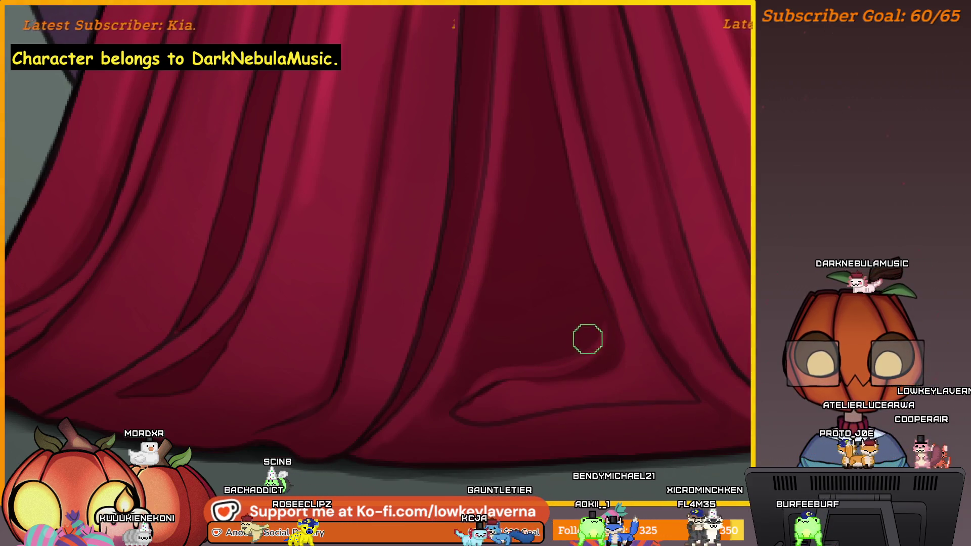
pyautogui.scroll(-2, 591, 303)
pyautogui.scroll(1, 599, 330)
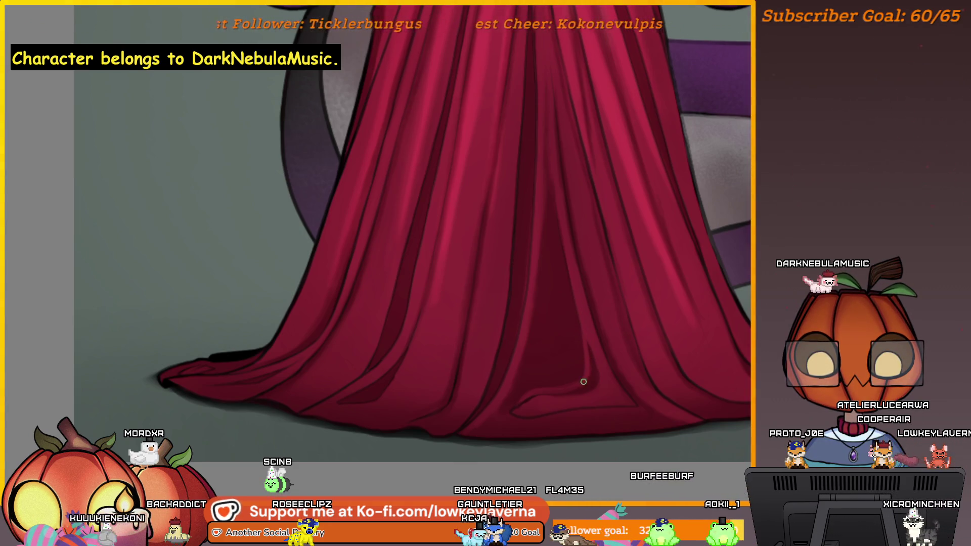
pyautogui.press('[')
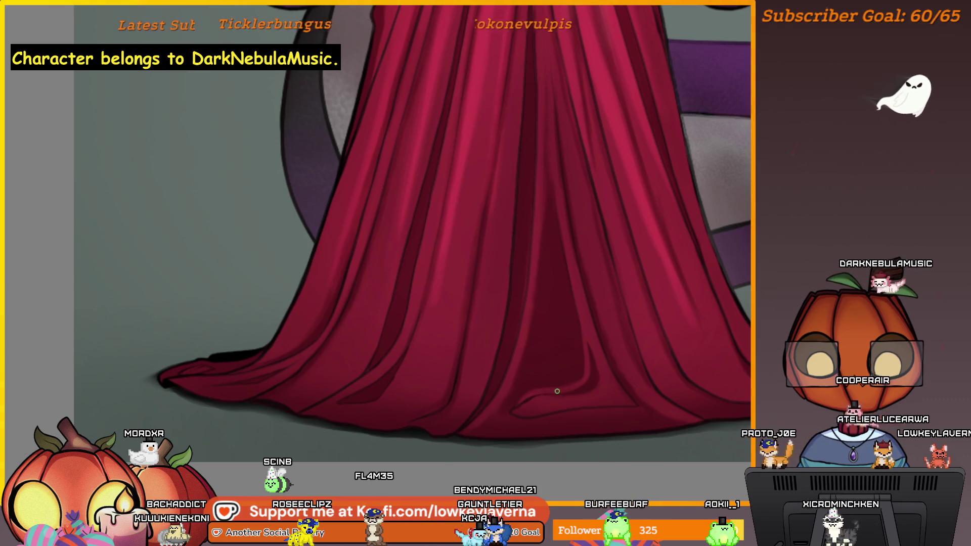
pyautogui.scroll(-3, 604, 297)
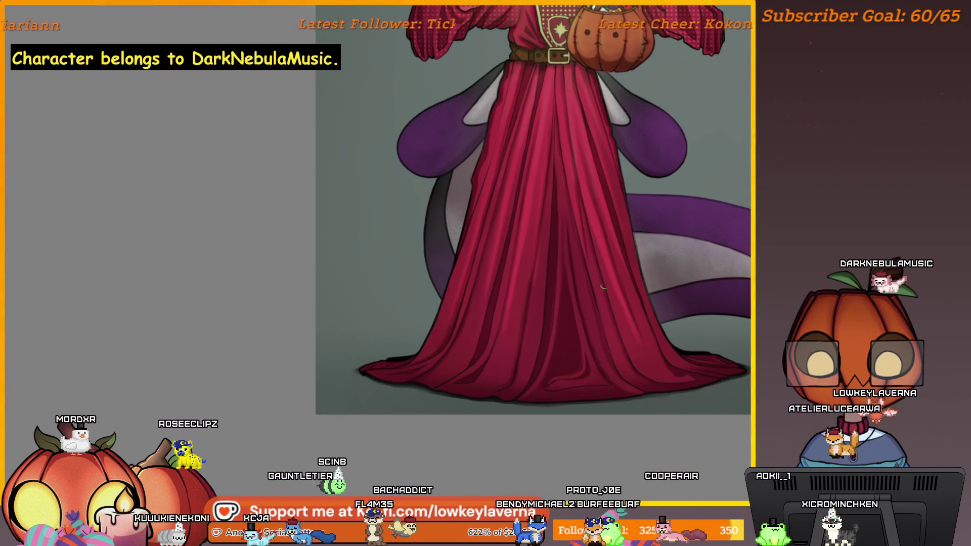
pyautogui.scroll(2, 524, 348)
pyautogui.moveTo(525, 349); pyautogui.dragTo(570, 364)
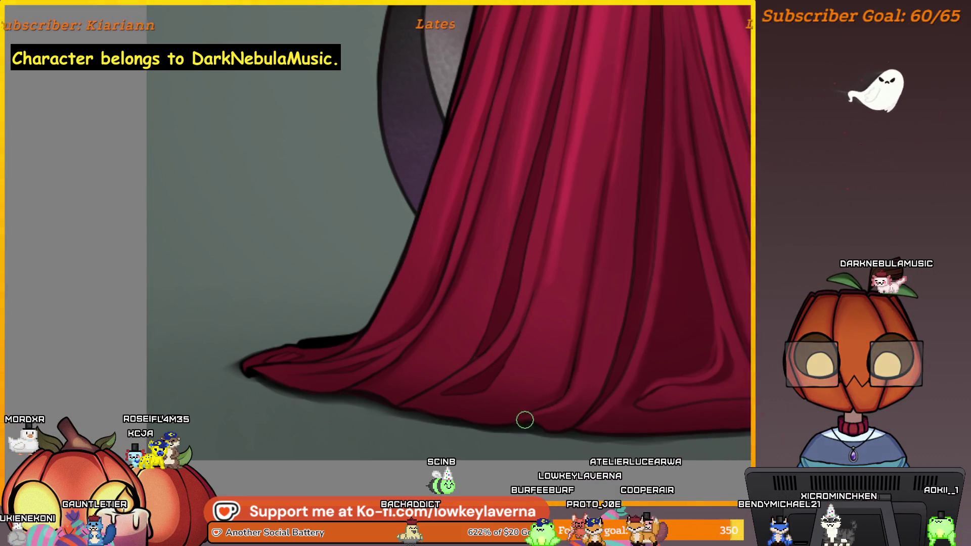
pyautogui.moveTo(511, 392)
pyautogui.mouseDown()
pyautogui.moveTo(228, 303)
pyautogui.moveTo(407, 281)
pyautogui.moveTo(422, 276)
pyautogui.moveTo(423, 261)
pyautogui.mouseUp()
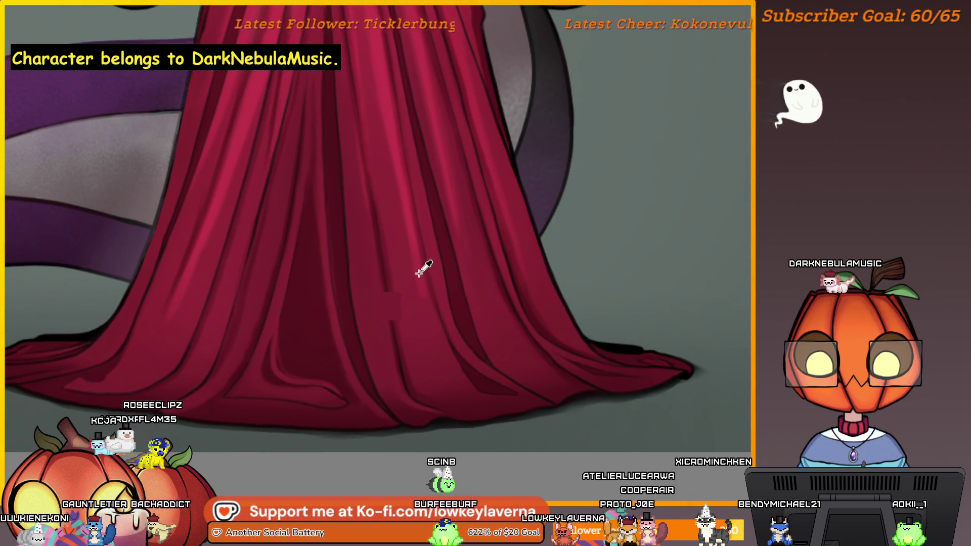
pyautogui.scroll(-2, 436, 312)
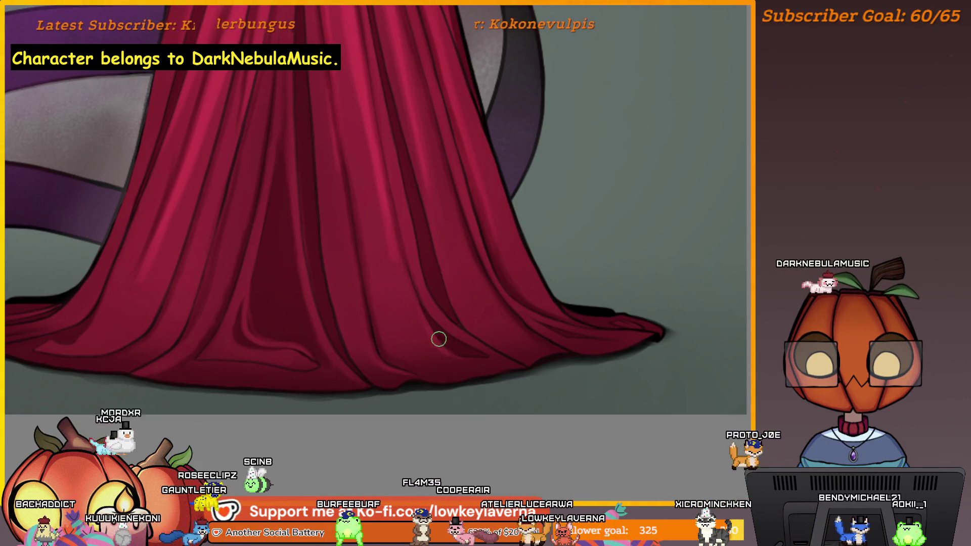
pyautogui.moveTo(422, 295); pyautogui.dragTo(433, 352)
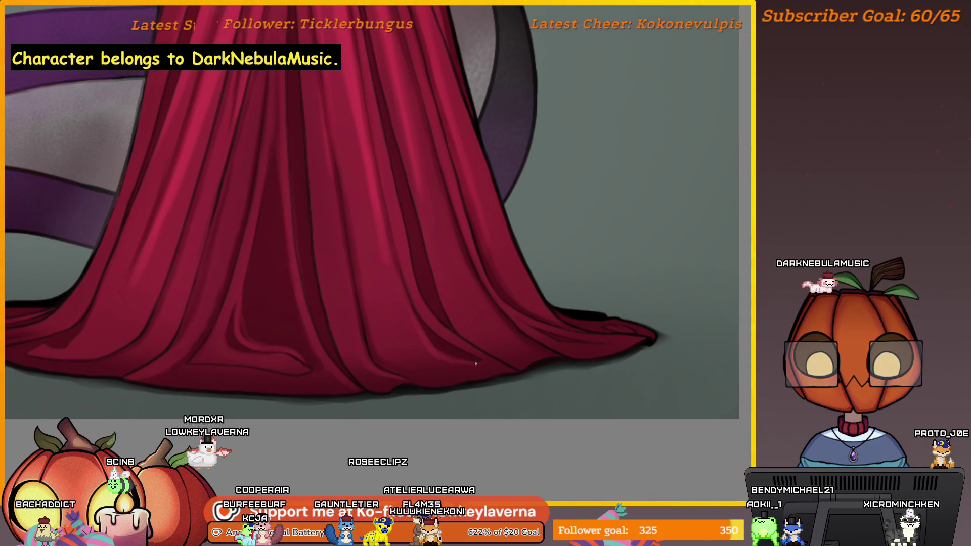
pyautogui.moveTo(419, 197)
pyautogui.mouseDown()
pyautogui.moveTo(443, 263)
pyautogui.moveTo(421, 273)
pyautogui.mouseUp()
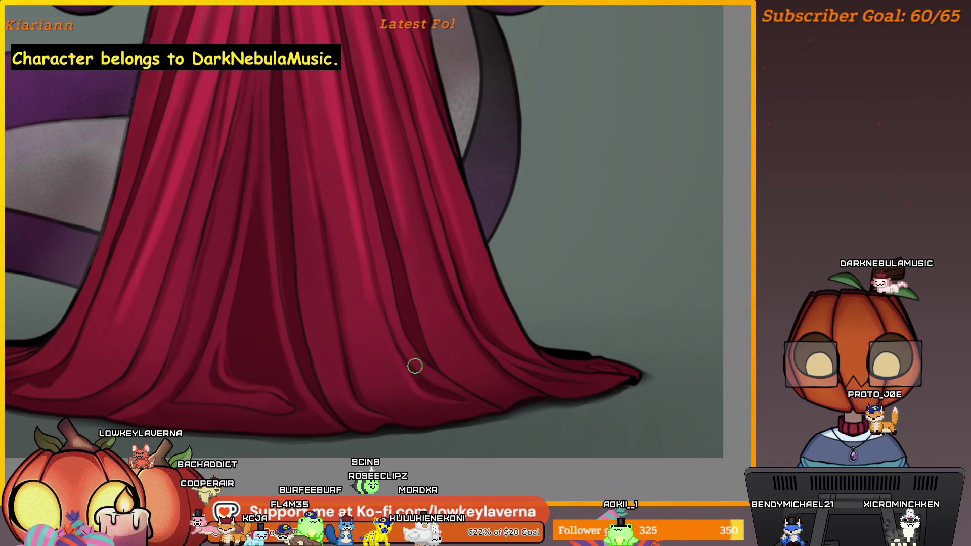
pyautogui.scroll(-3, 422, 277)
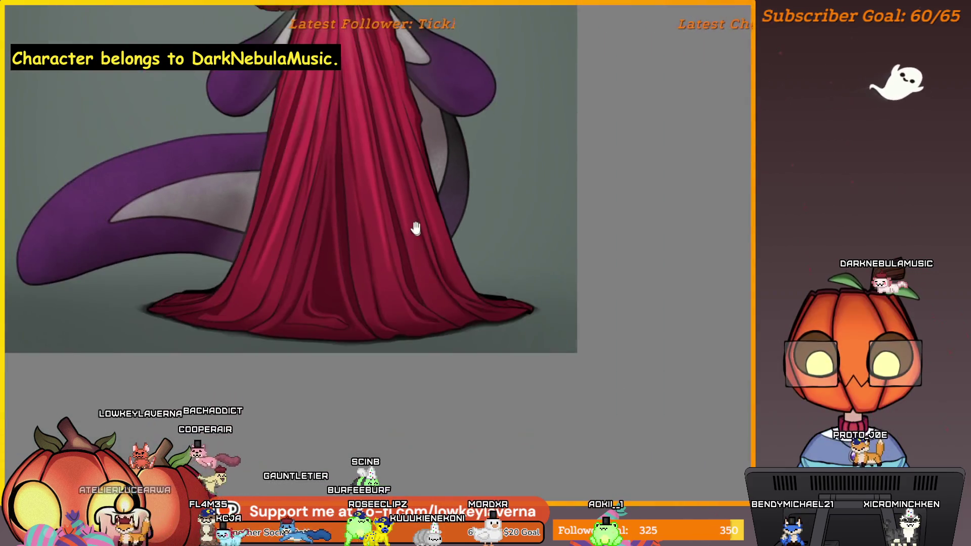
pyautogui.scroll(4, 399, 255)
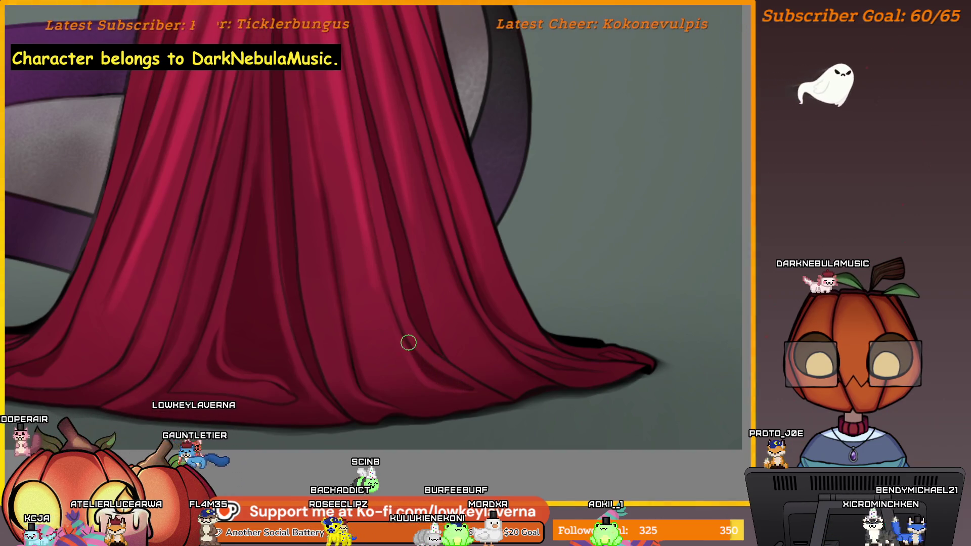
# Pan down to the purple tail and mirror the canvas horizontally.
pyautogui.moveTo(462, 179); pyautogui.dragTo(464, 271)
pyautogui.scroll(1, 418, 304)
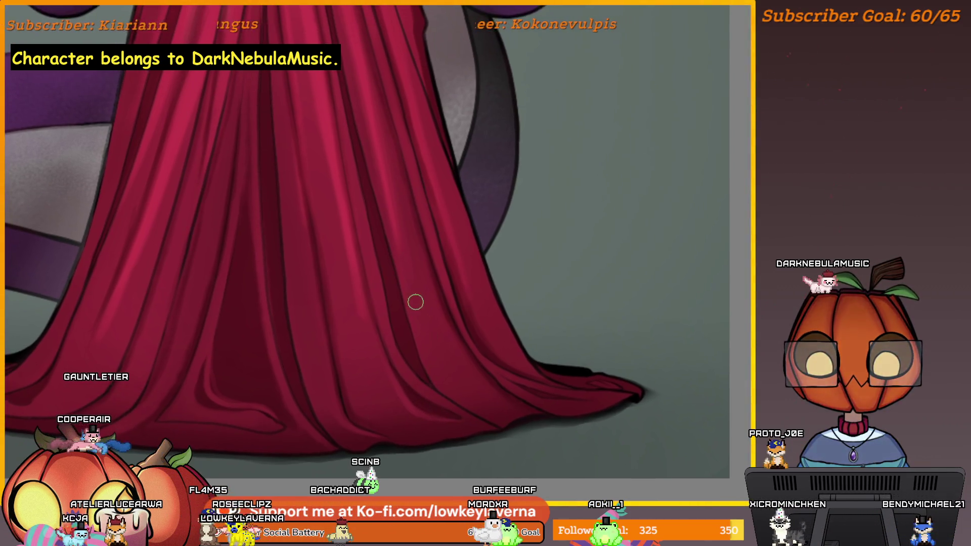
pyautogui.scroll(-2, 418, 362)
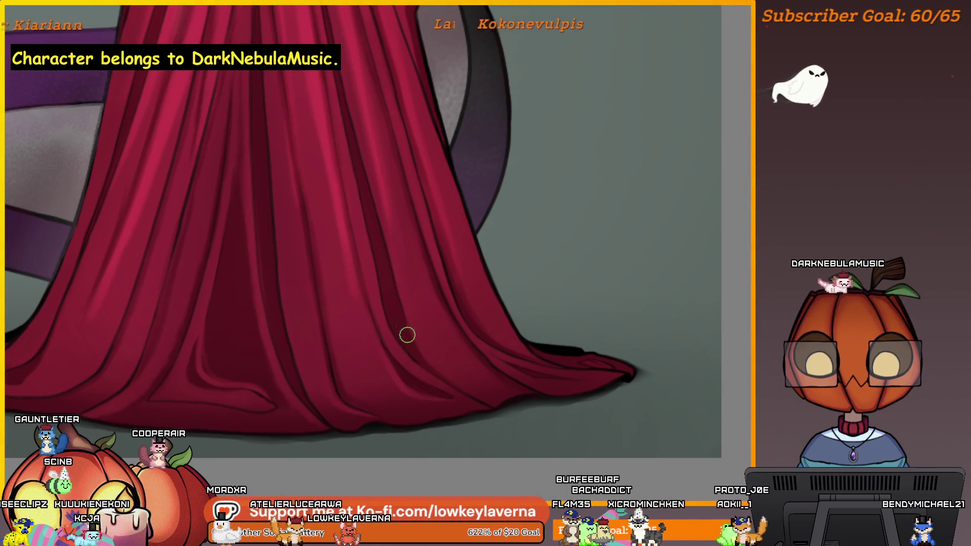
pyautogui.scroll(-2, 401, 219)
pyautogui.scroll(-2, 412, 210)
pyautogui.moveTo(416, 251); pyautogui.dragTo(433, 312)
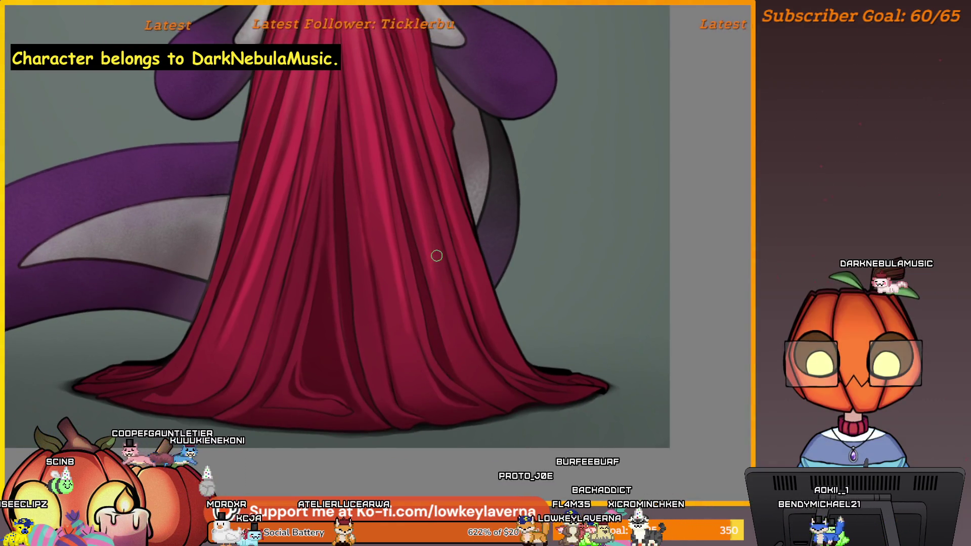
pyautogui.moveTo(409, 221); pyautogui.dragTo(418, 275)
pyautogui.press('m')
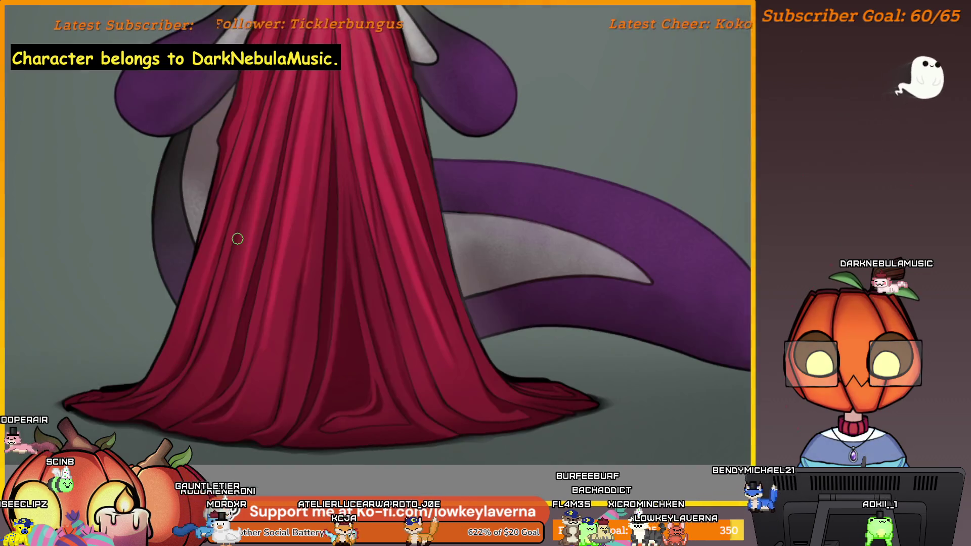
pyautogui.scroll(2, 333, 289)
pyautogui.scroll(2, 346, 319)
# Pan across the mirrored red robe, then fit the view to show the whole lower figure.
pyautogui.moveTo(345, 347)
pyautogui.mouseDown()
pyautogui.moveTo(411, 328)
pyautogui.moveTo(347, 419)
pyautogui.mouseUp()
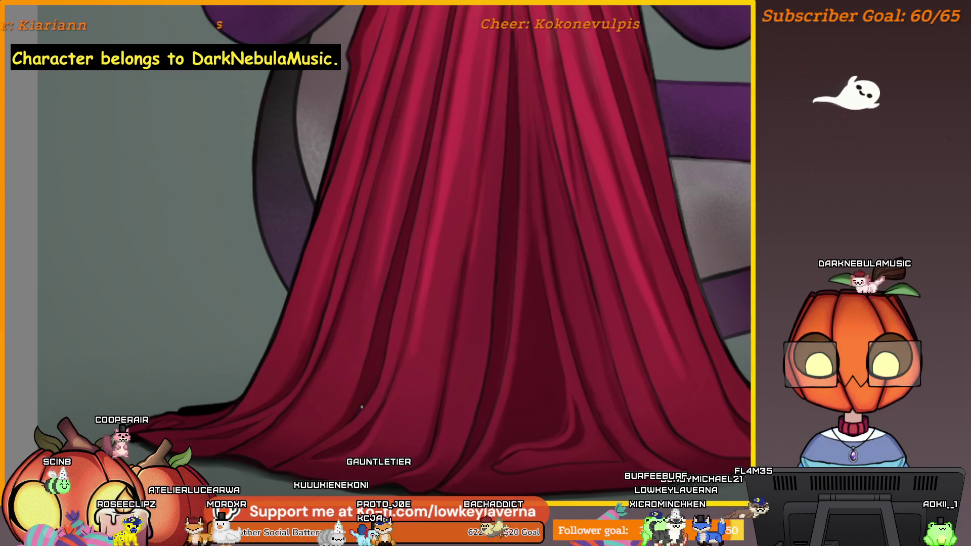
pyautogui.moveTo(391, 275); pyautogui.dragTo(376, 402)
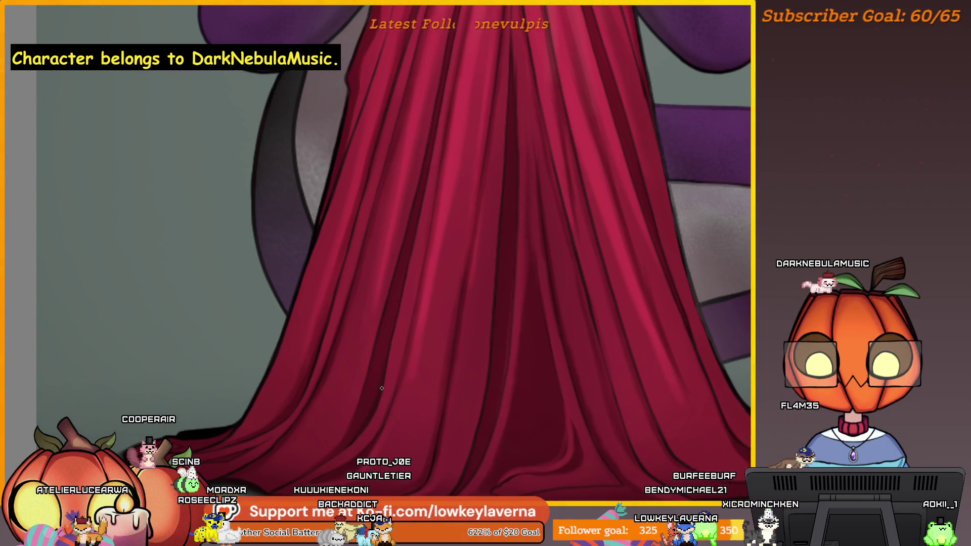
pyautogui.moveTo(410, 223)
pyautogui.mouseDown()
pyautogui.moveTo(388, 351)
pyautogui.moveTo(406, 269)
pyautogui.moveTo(402, 292)
pyautogui.mouseUp()
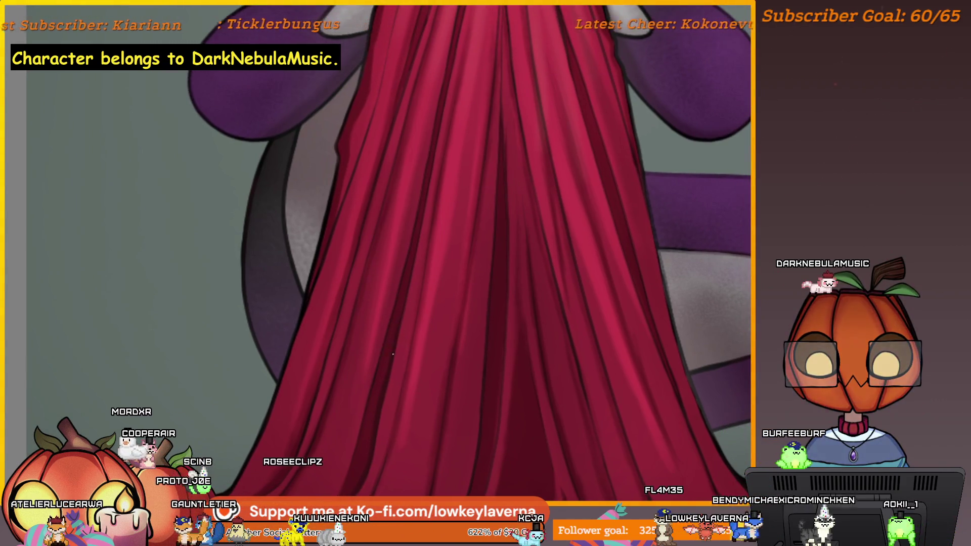
pyautogui.hotkey('ctrl', '0')
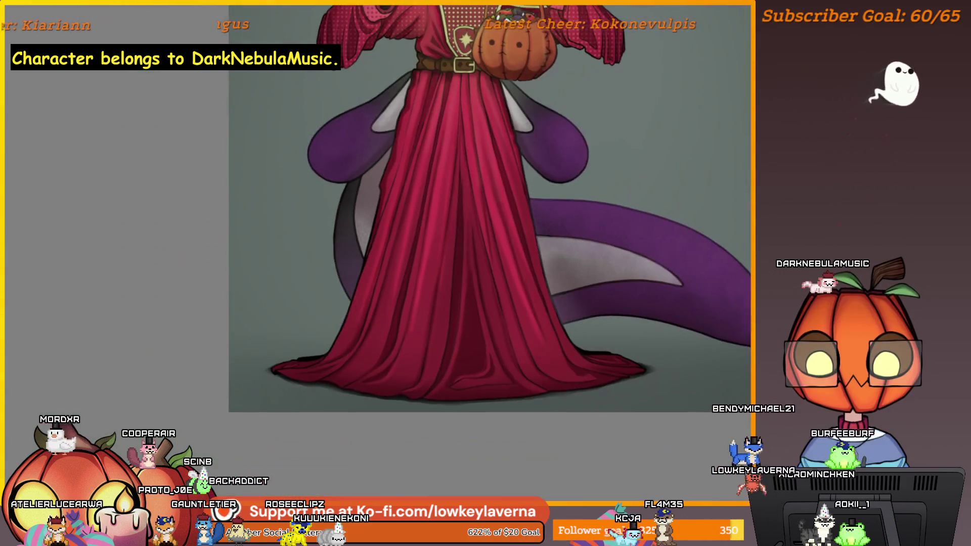
pyautogui.scroll(1, 428, 260)
pyautogui.scroll(-1, 463, 281)
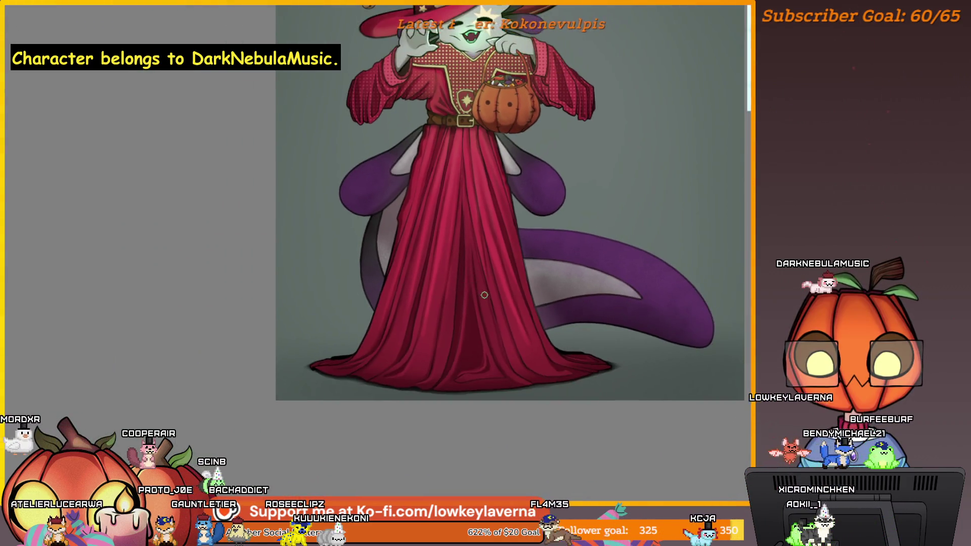
pyautogui.scroll(-1, 500, 296)
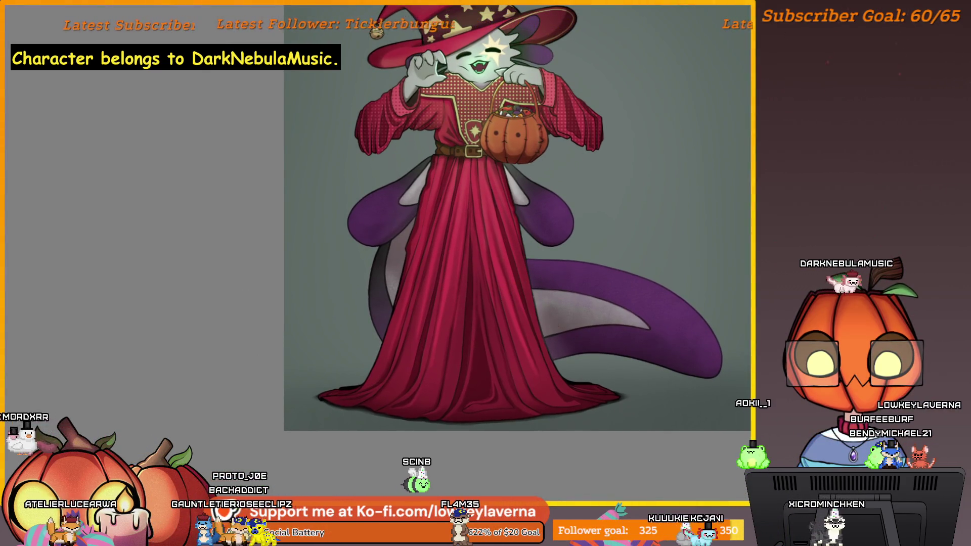
pyautogui.scroll(2, 464, 356)
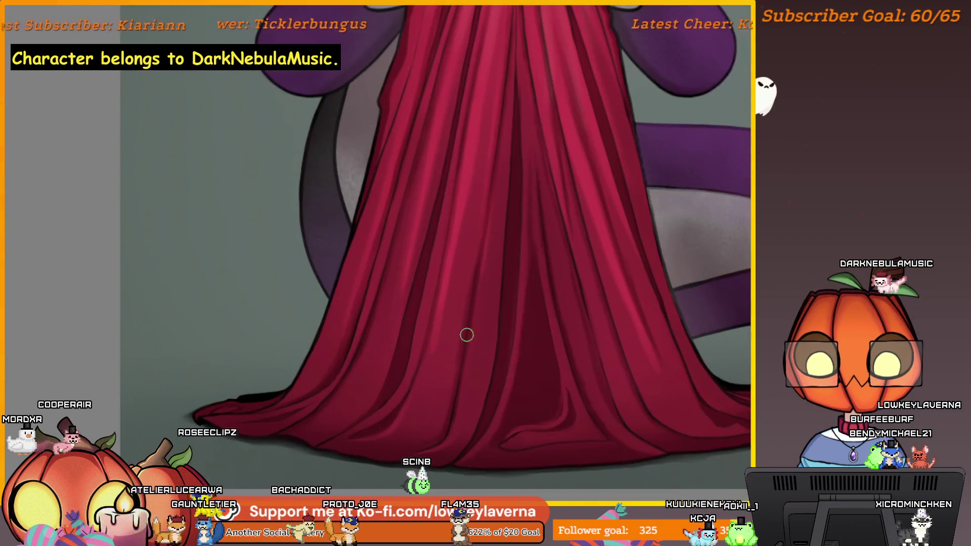
pyautogui.moveTo(412, 331); pyautogui.dragTo(459, 331)
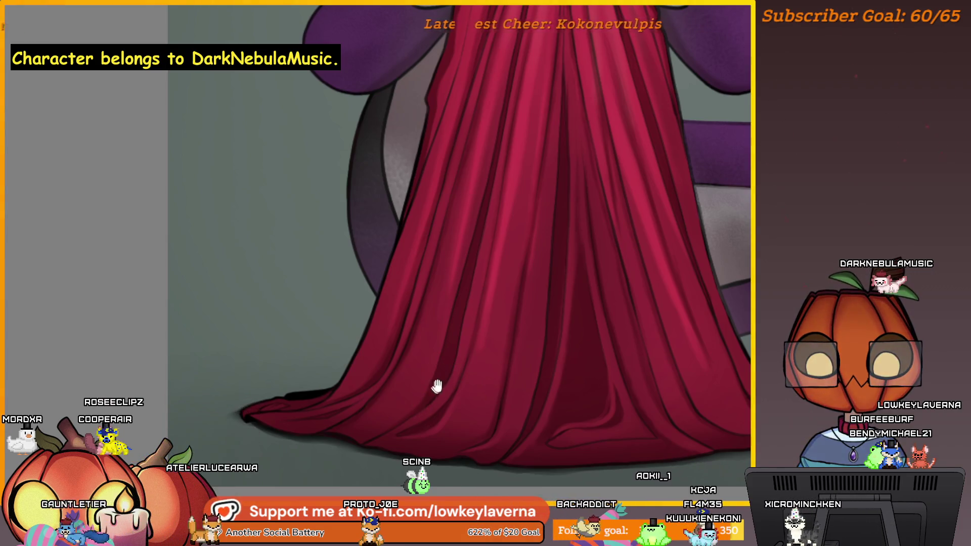
pyautogui.scroll(1, 432, 366)
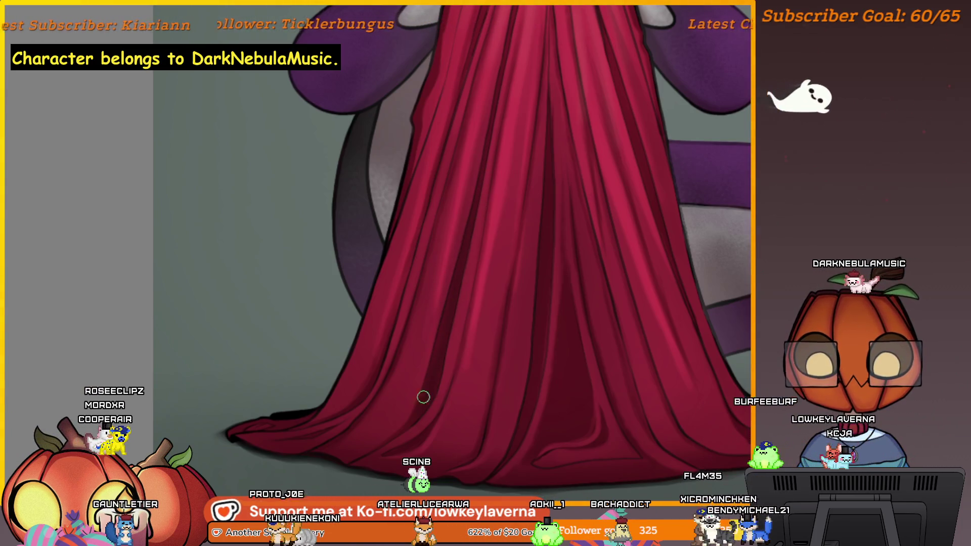
pyautogui.scroll(-3, 421, 406)
pyautogui.scroll(1, 538, 208)
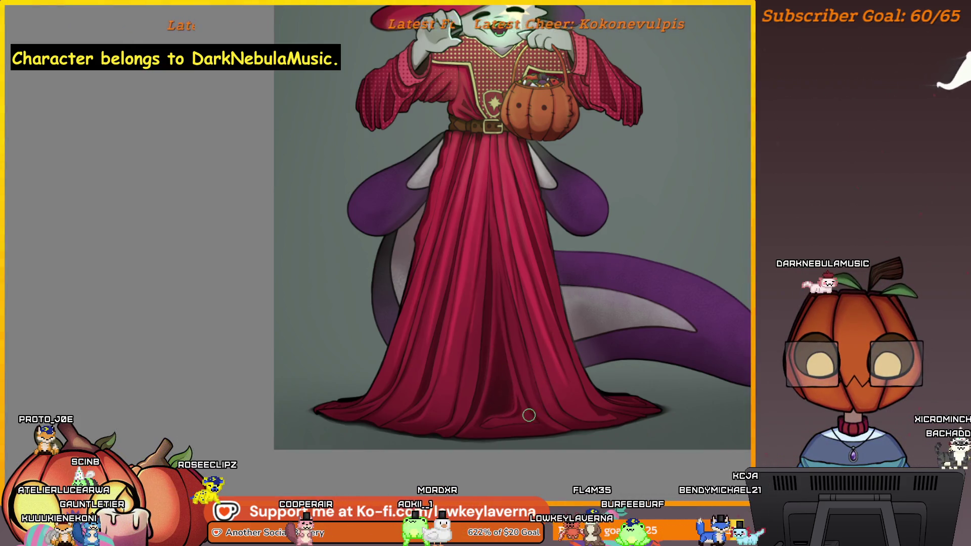
# Zoom out to the whole character and back in on the robe hem, unmirrored.
pyautogui.keyDown('alt'); pyautogui.click(529, 380); pyautogui.keyUp('alt')
pyautogui.click(503, 397)
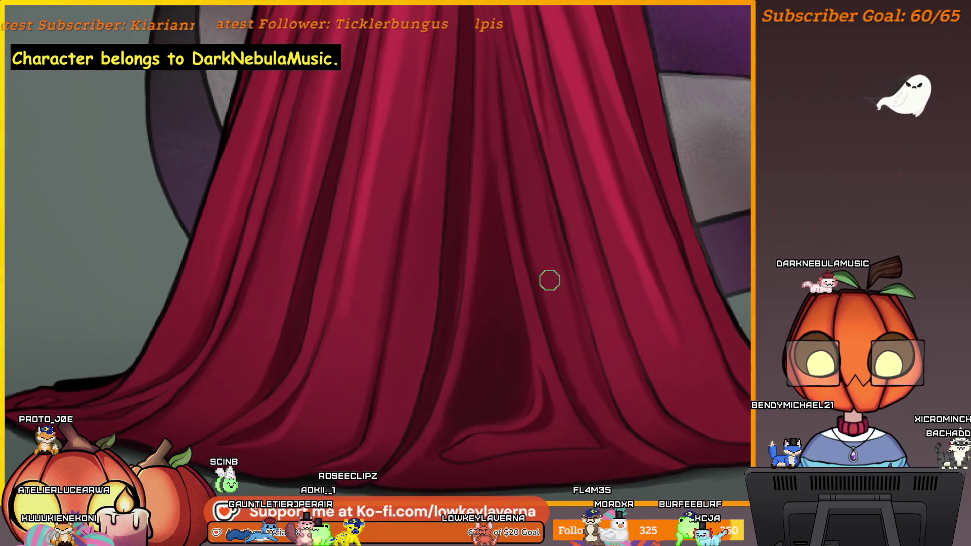
pyautogui.moveTo(513, 261)
pyautogui.mouseDown()
pyautogui.moveTo(145, 260)
pyautogui.moveTo(209, 234)
pyautogui.moveTo(343, 420)
pyautogui.moveTo(369, 401)
pyautogui.moveTo(397, 436)
pyautogui.mouseUp()
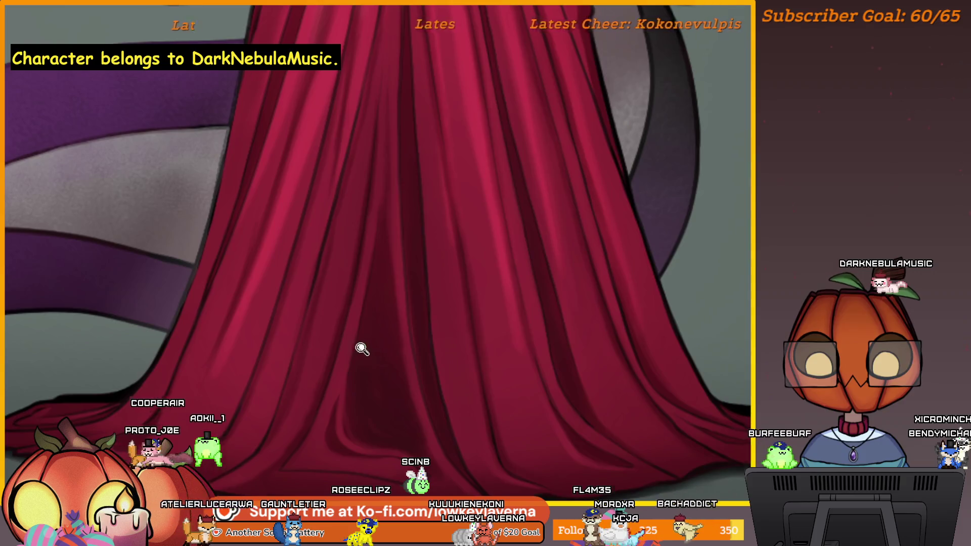
pyautogui.scroll(-2, 372, 332)
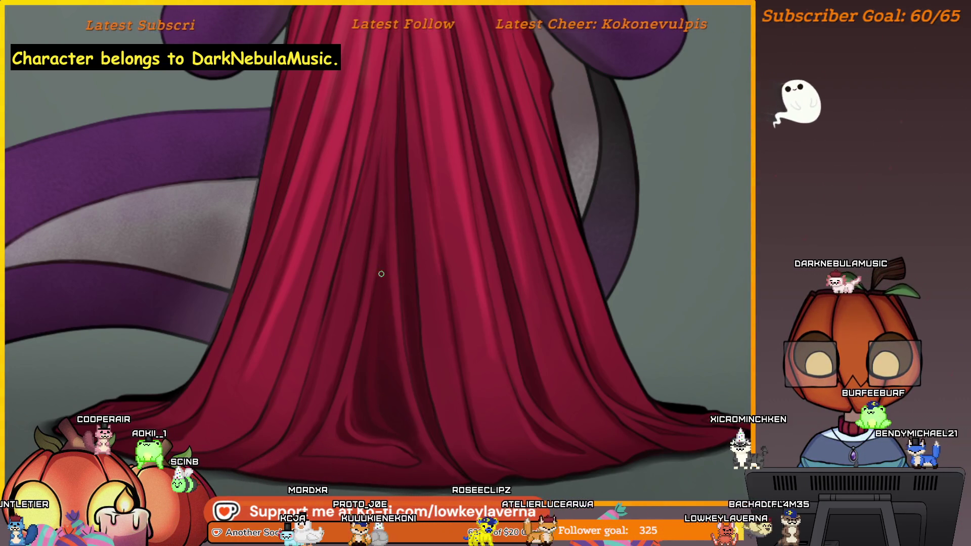
# Adjust the brush size up and down, settling on a slightly larger brush.
pyautogui.press(']')
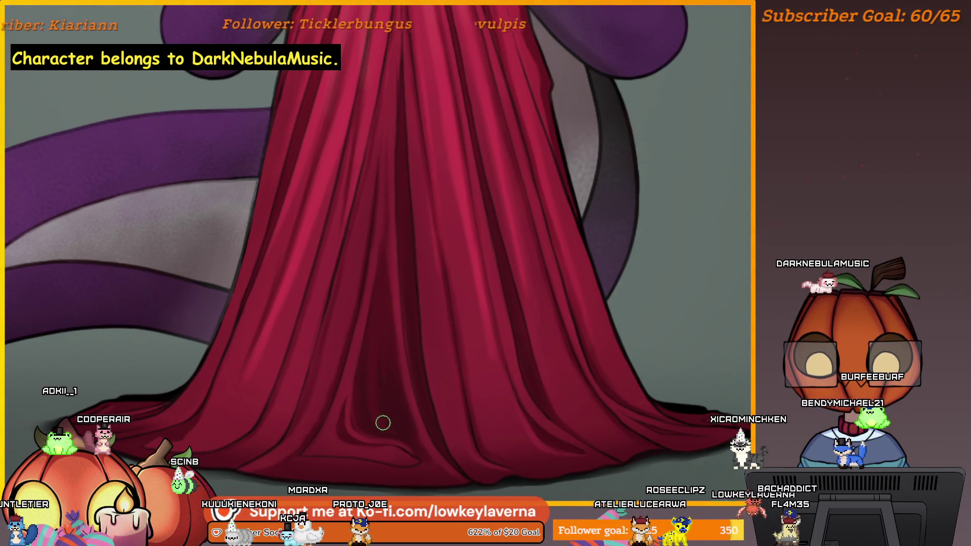
pyautogui.press('[')
pyautogui.press('[')
pyautogui.press(']')
pyautogui.press(']')
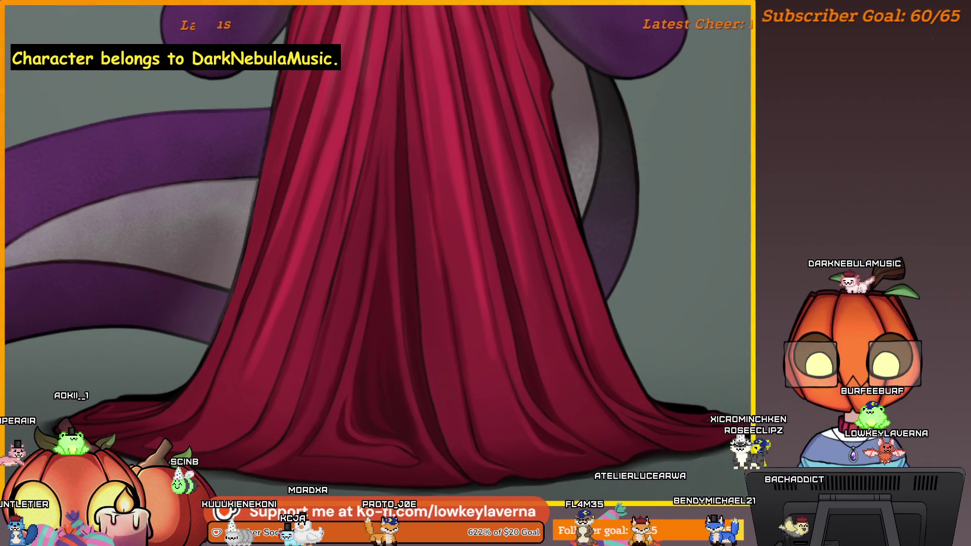
pyautogui.scroll(-1, 383, 369)
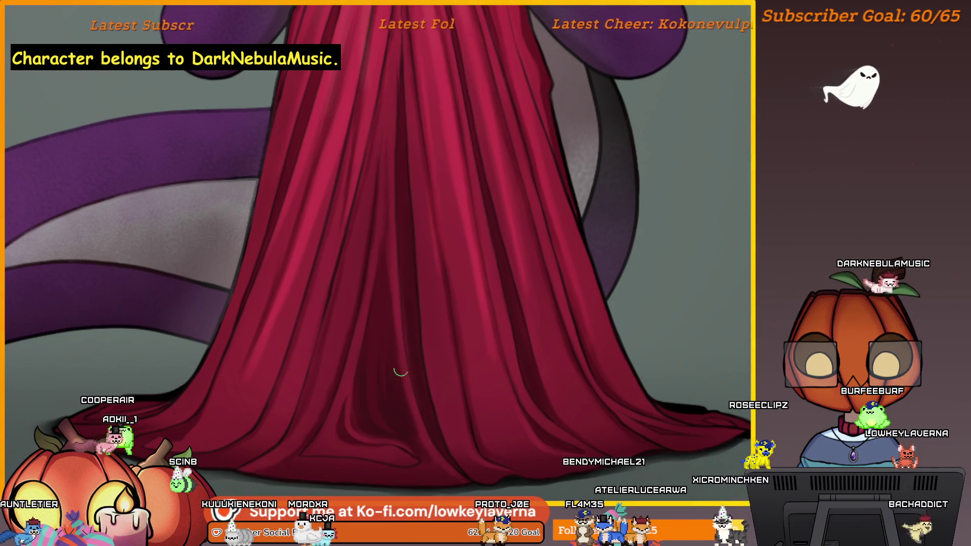
pyautogui.scroll(-2, 395, 385)
pyautogui.scroll(-2, 442, 314)
pyautogui.scroll(-2, 495, 337)
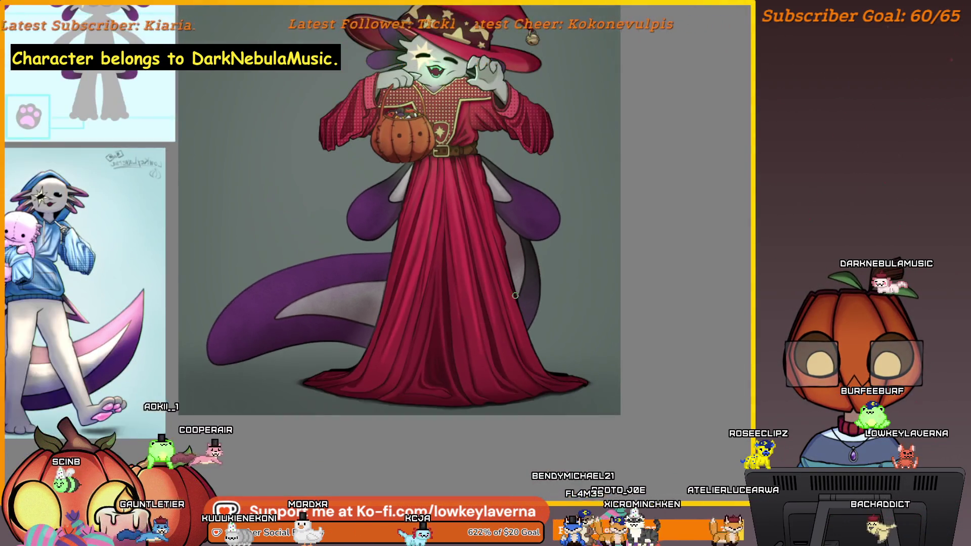
pyautogui.scroll(1, 475, 331)
pyautogui.moveTo(475, 332); pyautogui.dragTo(465, 366)
pyautogui.scroll(1, 455, 370)
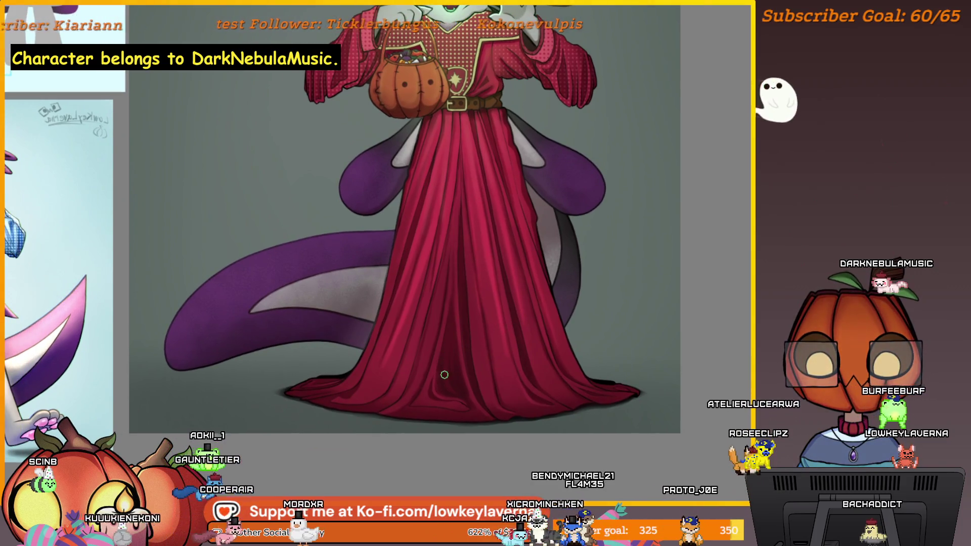
pyautogui.scroll(2, 475, 326)
pyautogui.scroll(1, 450, 245)
pyautogui.moveTo(451, 245); pyautogui.dragTo(436, 223)
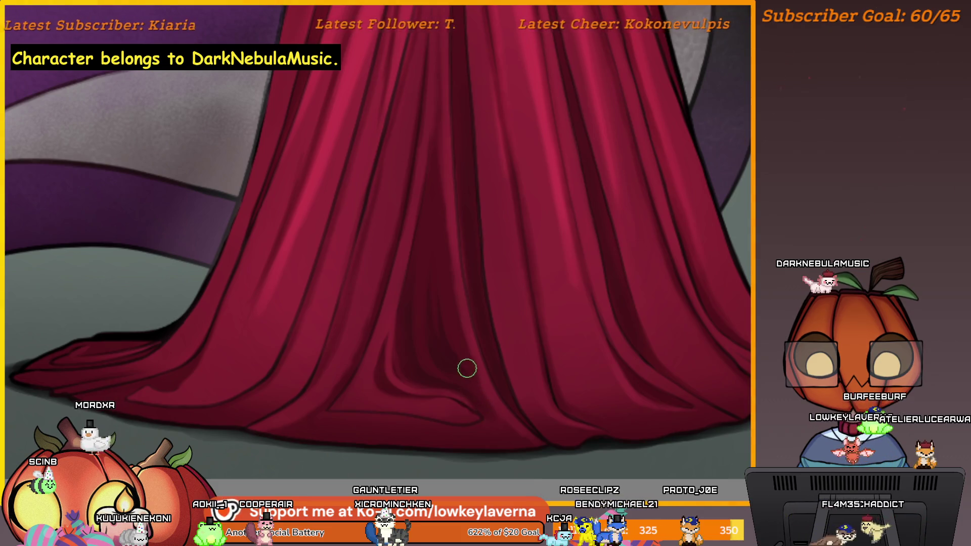
pyautogui.scroll(1, 466, 370)
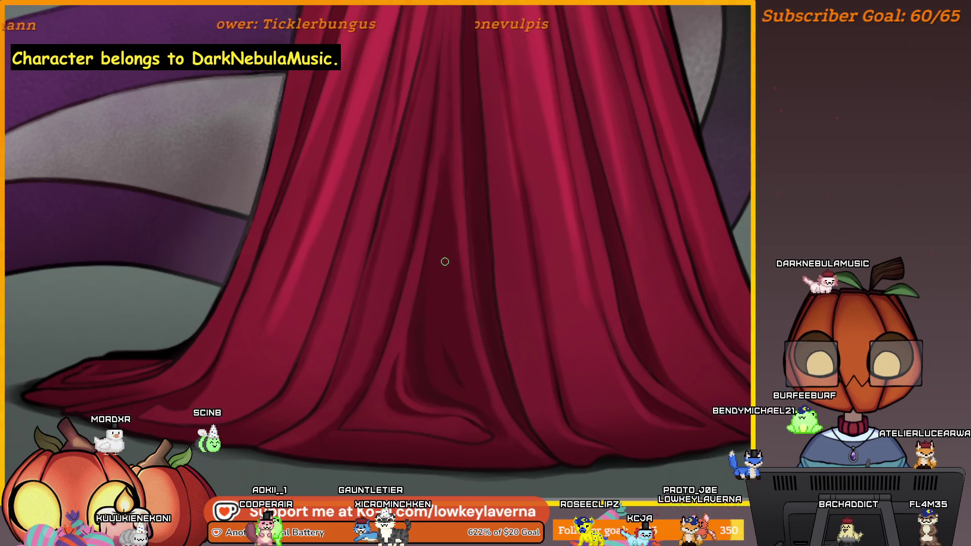
pyautogui.scroll(-2, 453, 325)
pyautogui.scroll(-2, 485, 255)
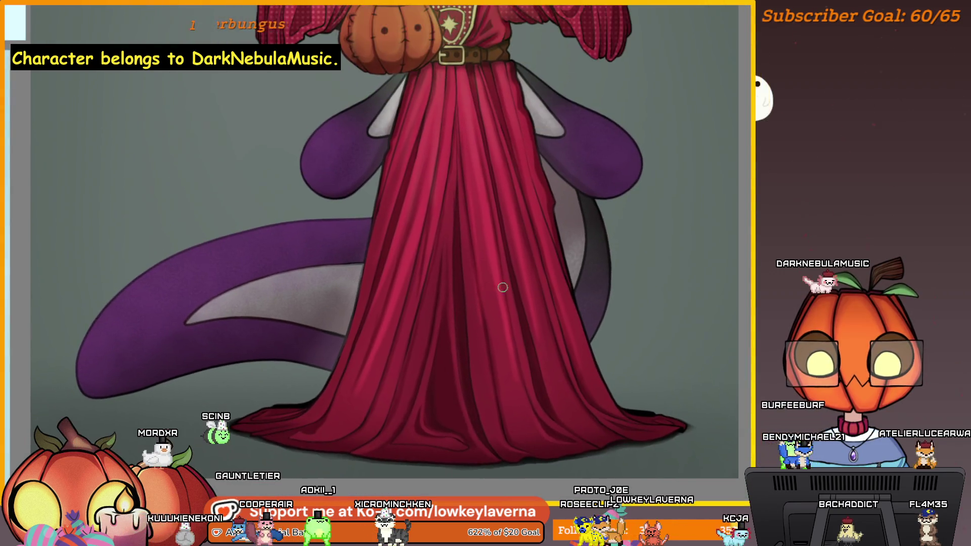
pyautogui.scroll(-1, 507, 282)
pyautogui.scroll(1, 518, 314)
pyautogui.scroll(2, 523, 336)
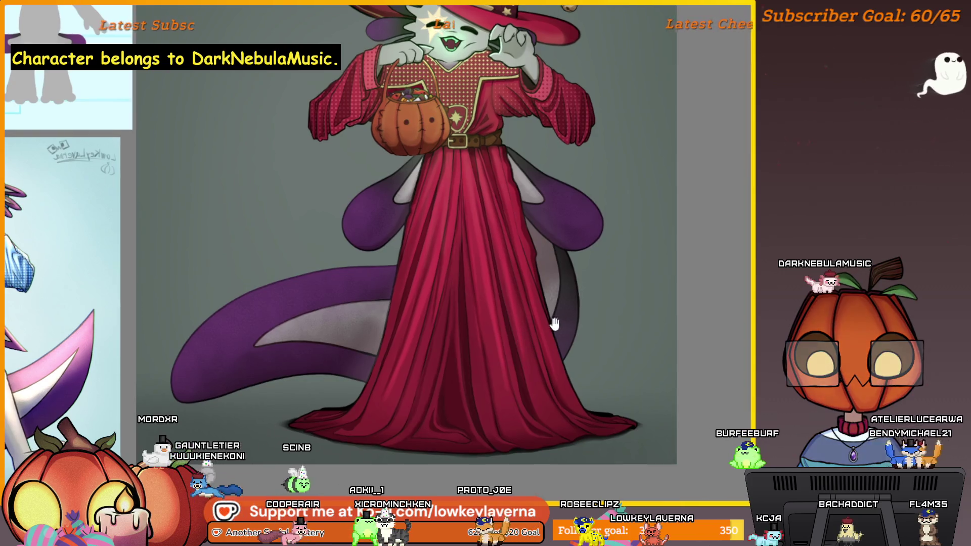
pyautogui.scroll(1, 542, 335)
pyautogui.moveTo(541, 337); pyautogui.dragTo(533, 333)
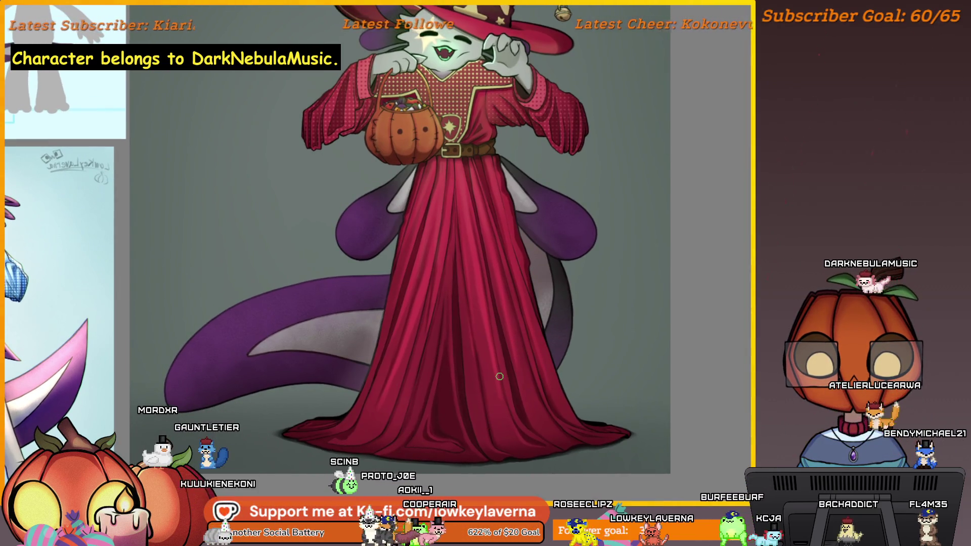
pyautogui.scroll(2, 499, 377)
pyautogui.scroll(3, 466, 316)
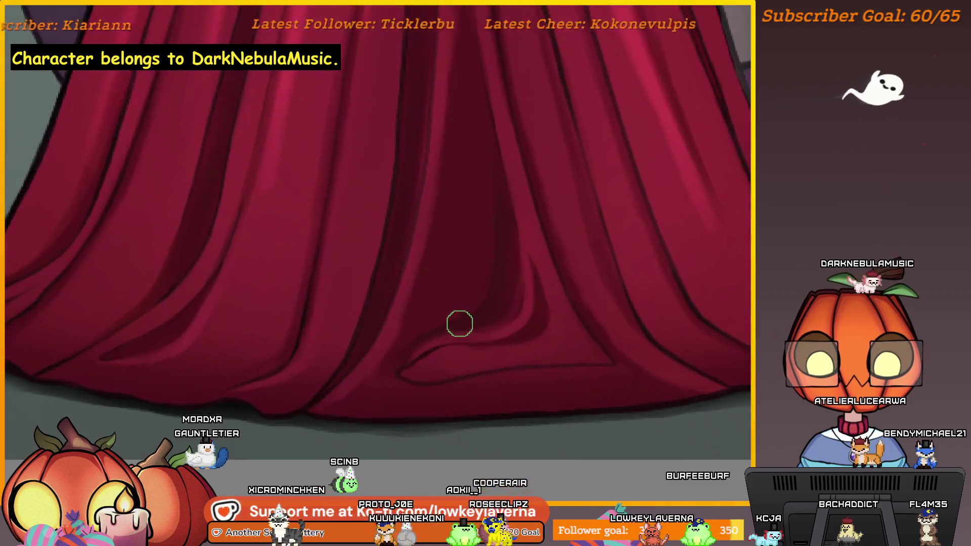
pyautogui.scroll(1, 465, 316)
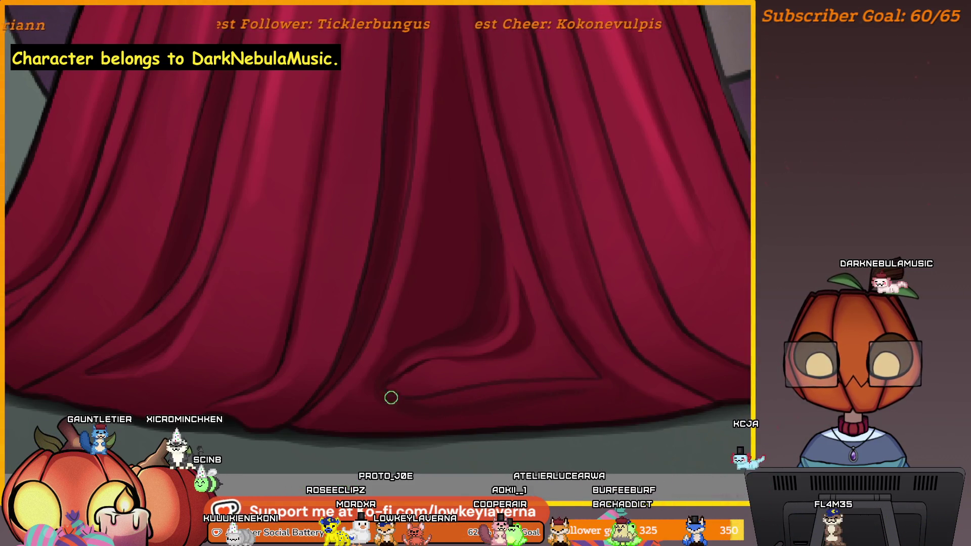
# Pan around the hem folds and shrink the brush twice for fine detail.
pyautogui.moveTo(572, 363); pyautogui.dragTo(623, 357)
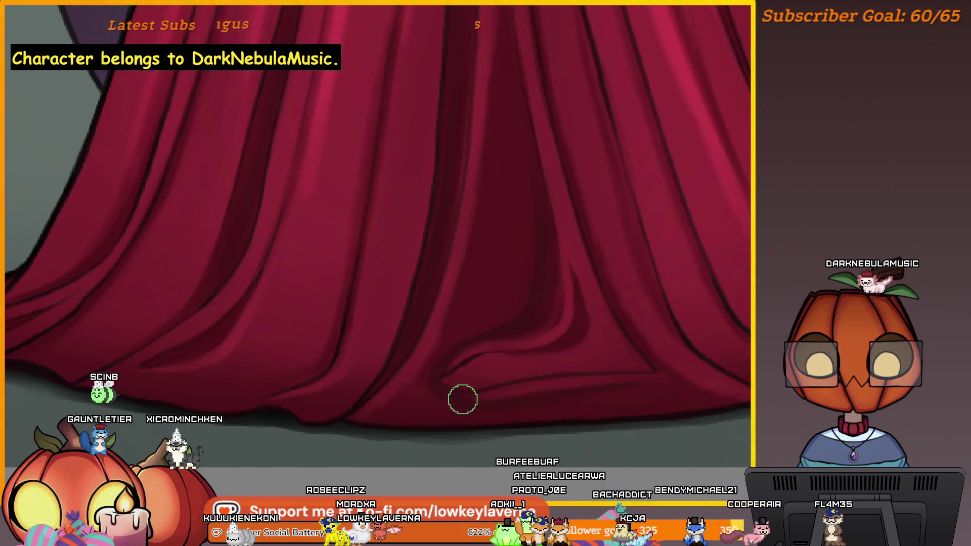
pyautogui.moveTo(637, 386); pyautogui.dragTo(561, 386)
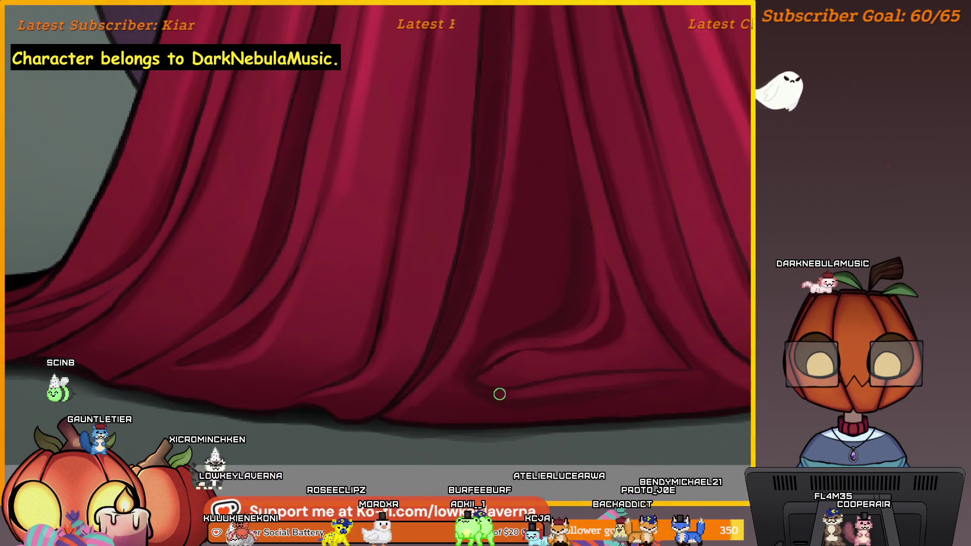
pyautogui.moveTo(541, 334); pyautogui.dragTo(617, 362)
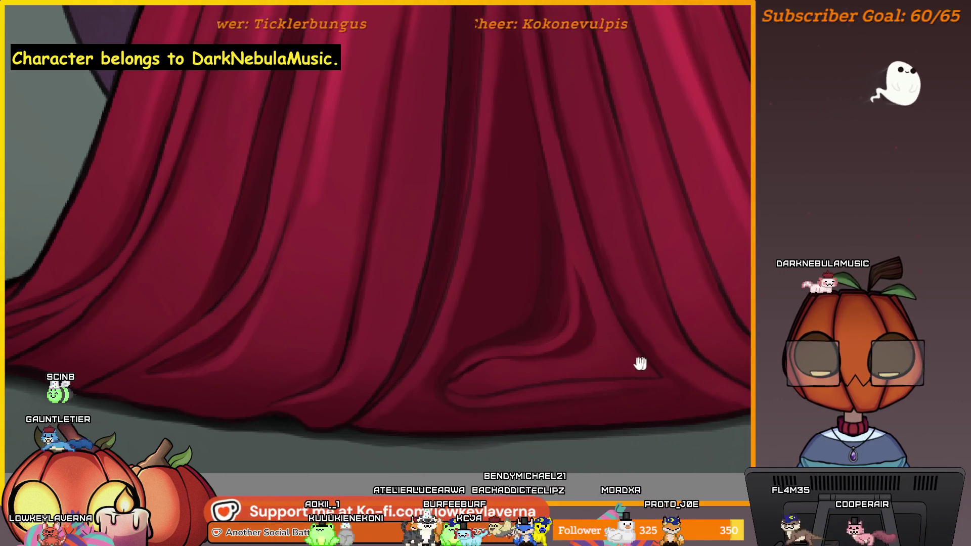
pyautogui.moveTo(657, 362); pyautogui.dragTo(570, 392)
pyautogui.press('[')
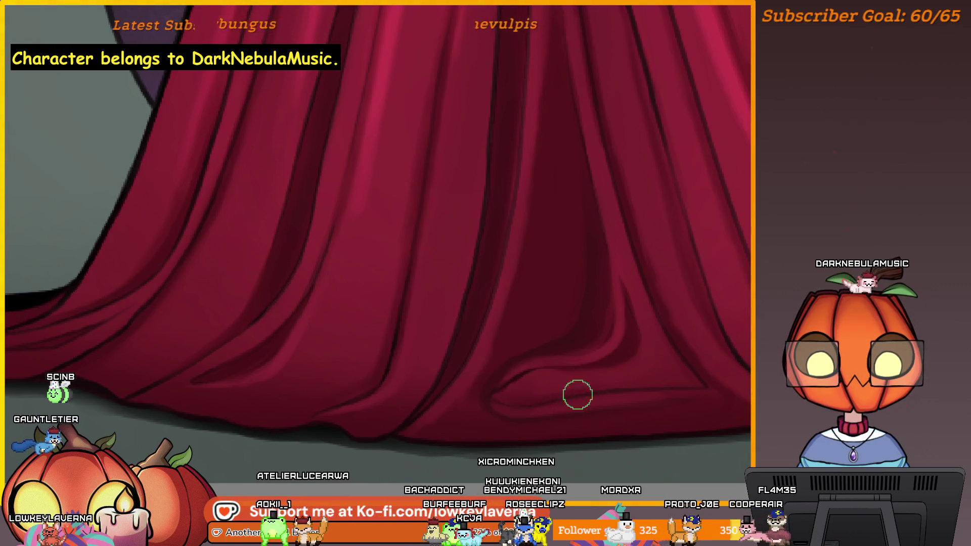
pyautogui.press('[')
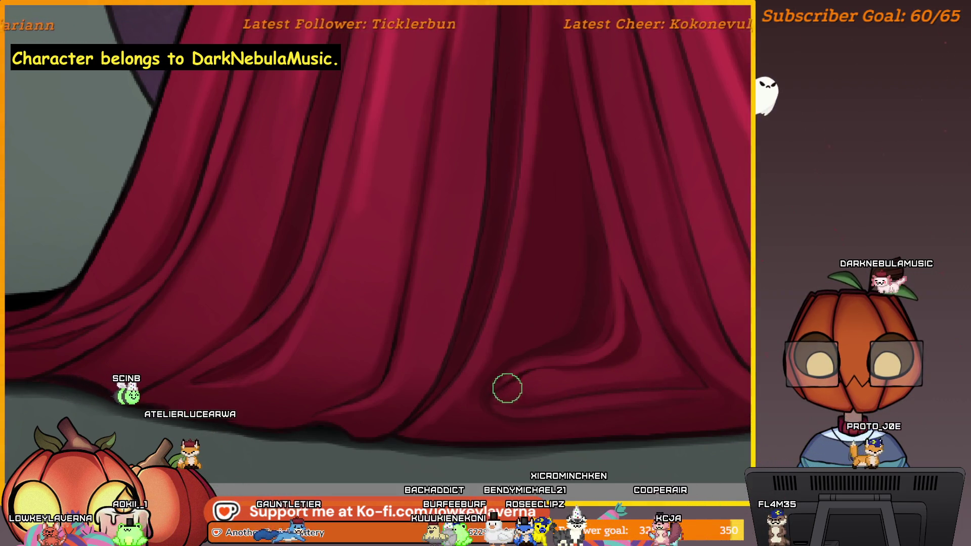
pyautogui.scroll(-3, 689, 304)
pyautogui.scroll(-2, 688, 304)
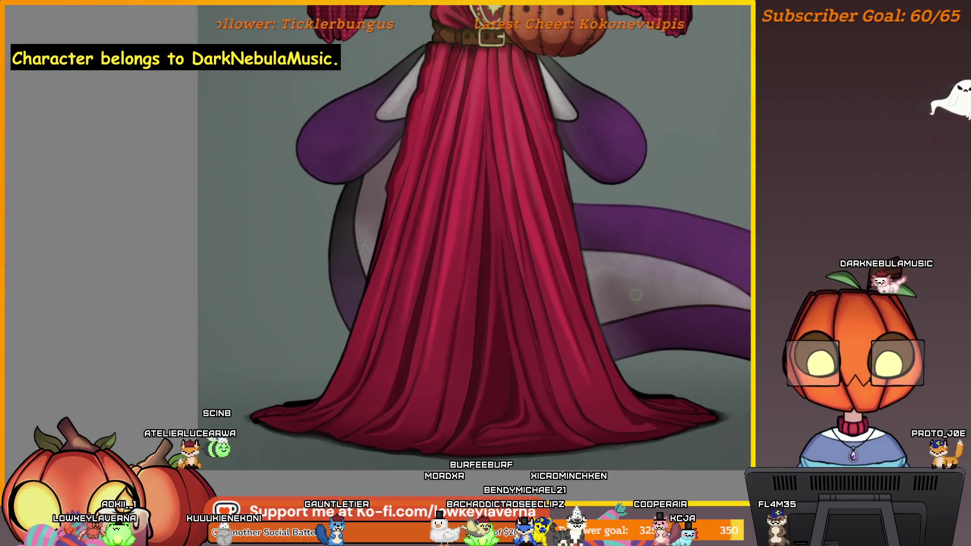
pyautogui.scroll(-1, 568, 299)
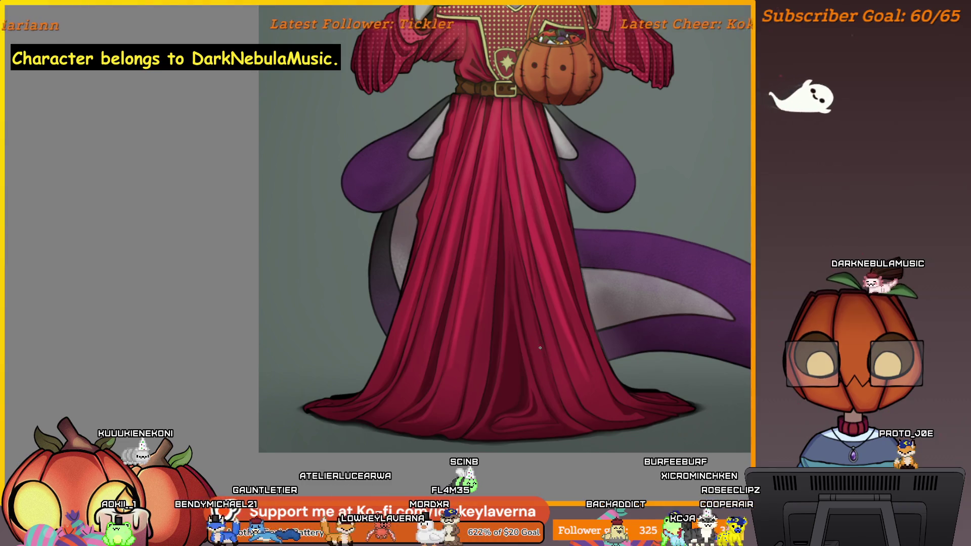
pyautogui.scroll(-3, 665, 254)
pyautogui.scroll(1, 648, 289)
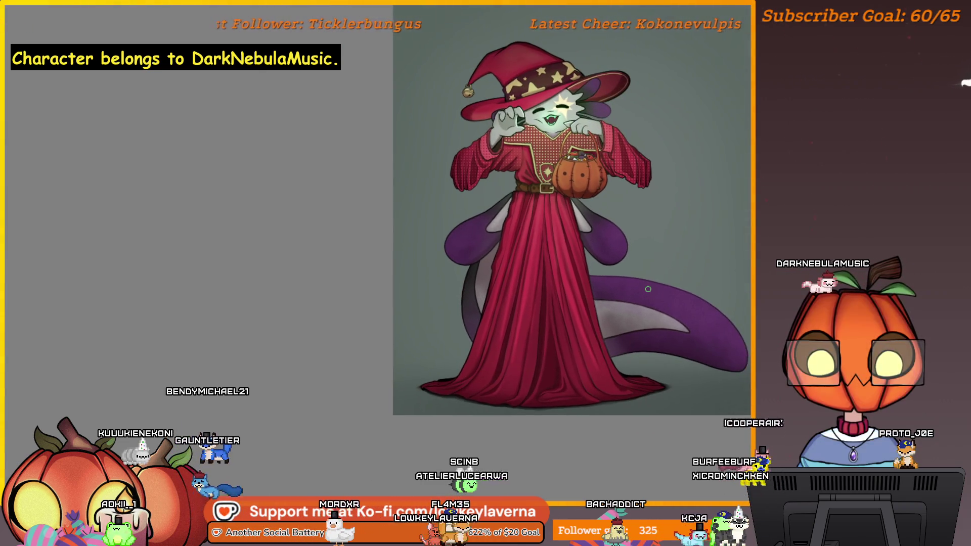
pyautogui.scroll(2, 648, 289)
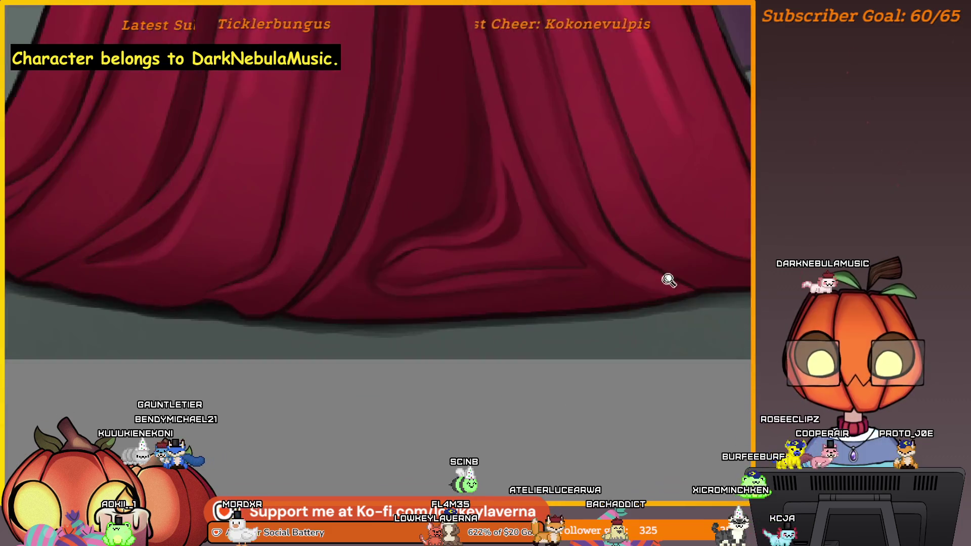
pyautogui.scroll(1, 663, 282)
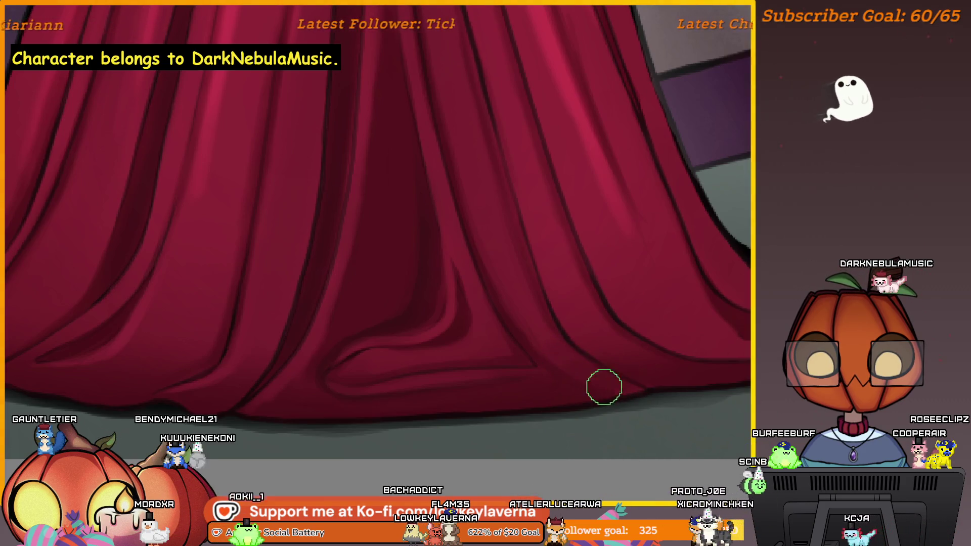
pyautogui.keyDown('ctrl'); pyautogui.keyDown('alt'); pyautogui.click(639, 323); pyautogui.keyUp('alt'); pyautogui.keyUp('ctrl')
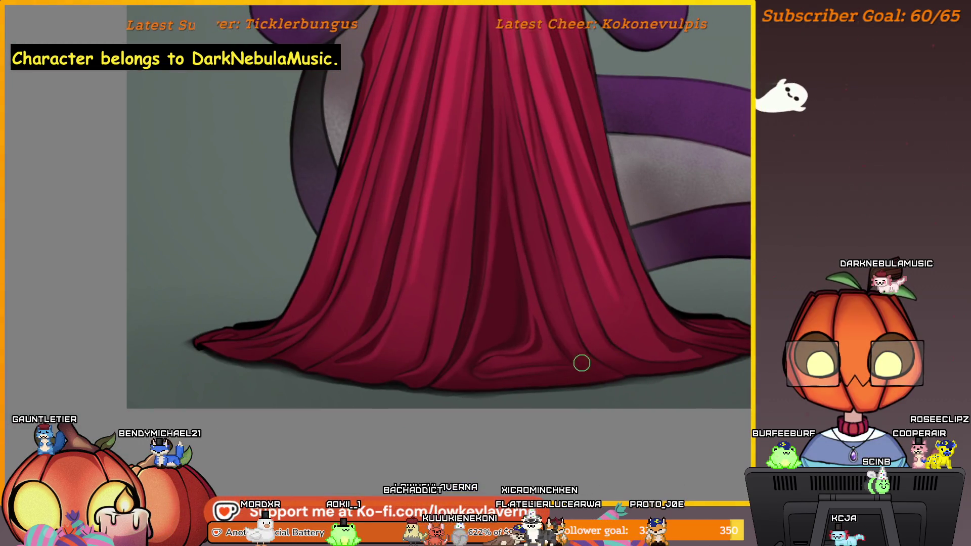
pyautogui.scroll(1, 580, 304)
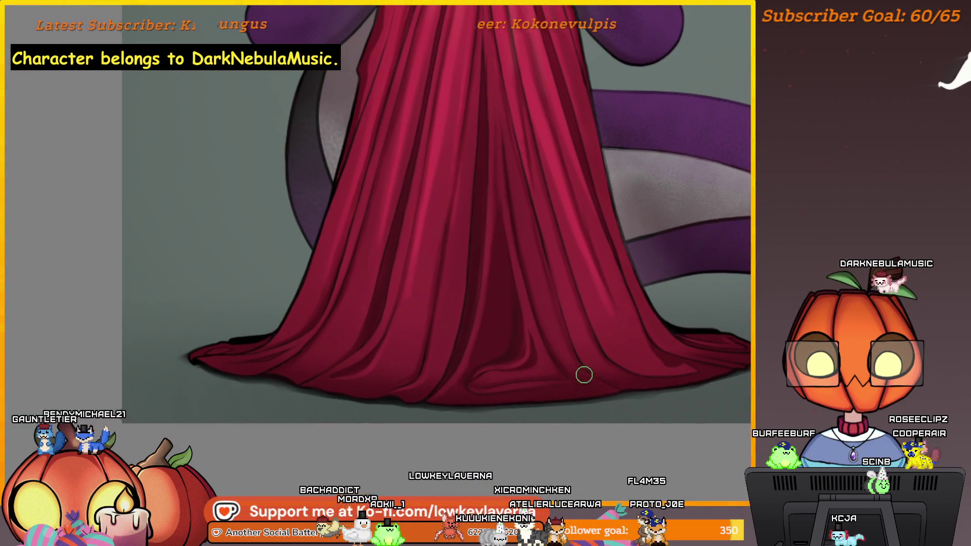
pyautogui.scroll(-5, 483, 357)
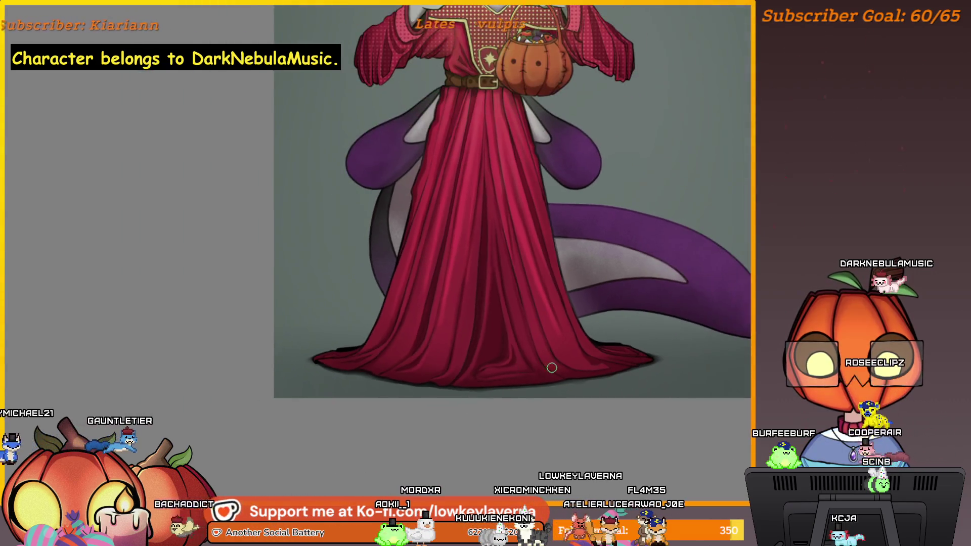
pyautogui.scroll(-1, 531, 387)
pyautogui.scroll(-1, 629, 370)
pyautogui.moveTo(629, 369); pyautogui.dragTo(636, 391)
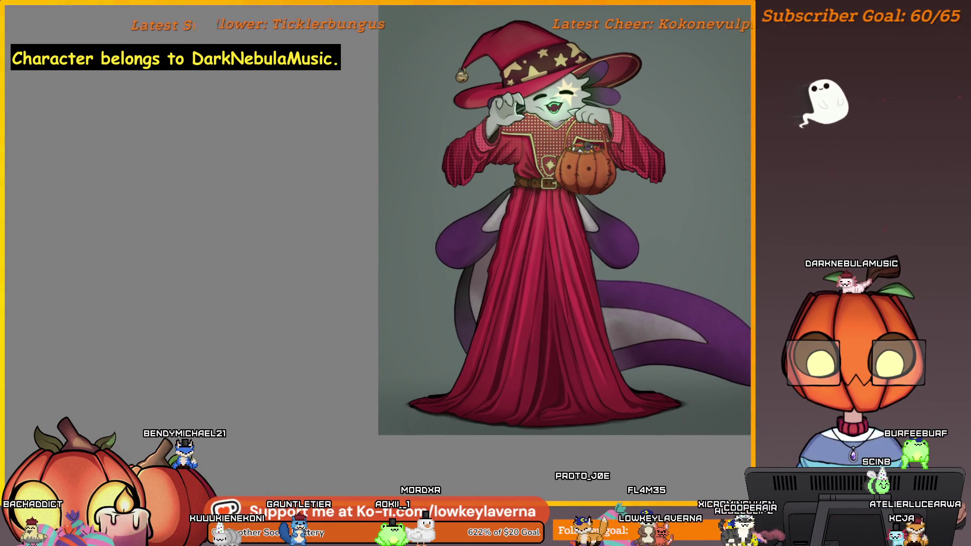
pyautogui.scroll(3, 465, 418)
pyautogui.scroll(2, 537, 367)
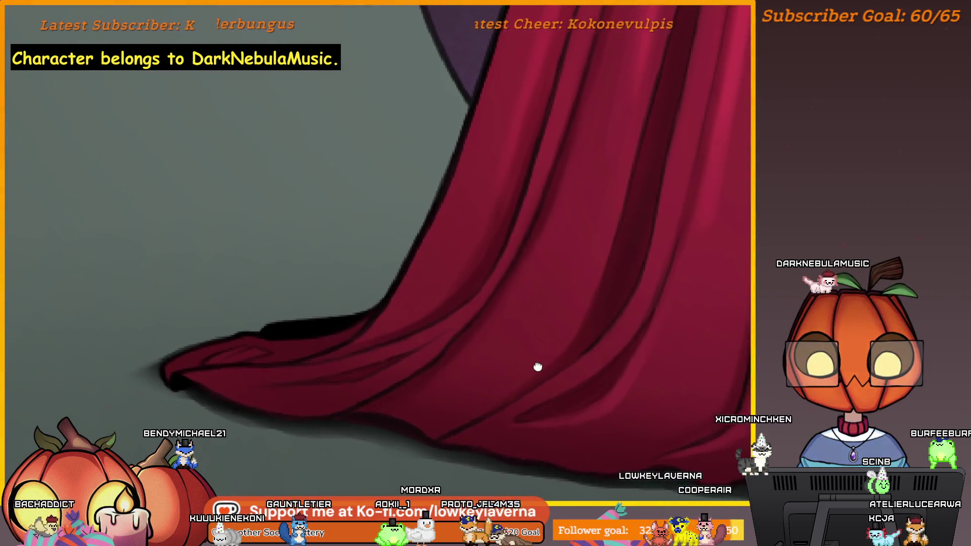
pyautogui.scroll(-1, 511, 359)
pyautogui.scroll(-1, 546, 310)
pyautogui.scroll(-1, 567, 386)
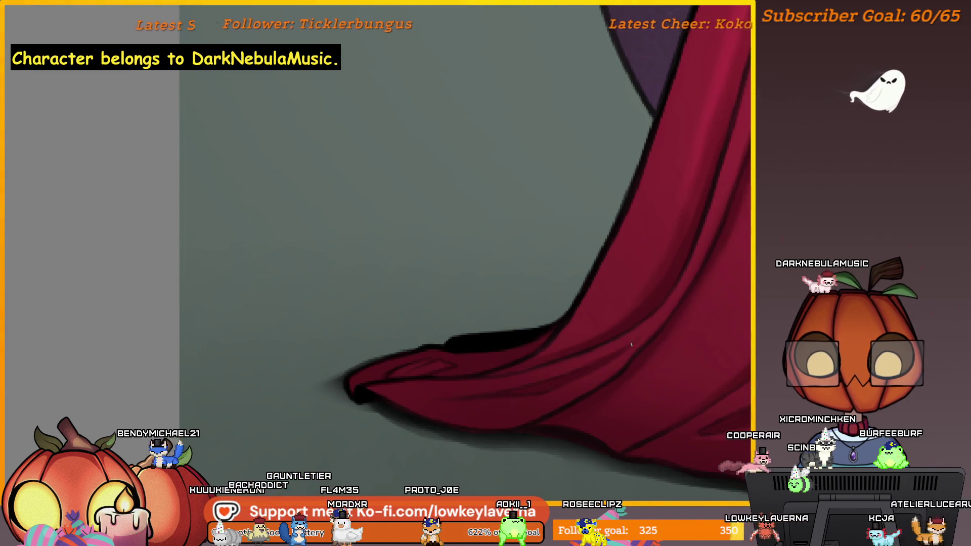
pyautogui.scroll(-1, 553, 384)
pyautogui.scroll(1, 532, 342)
pyautogui.scroll(-1, 526, 357)
pyautogui.scroll(1, 519, 341)
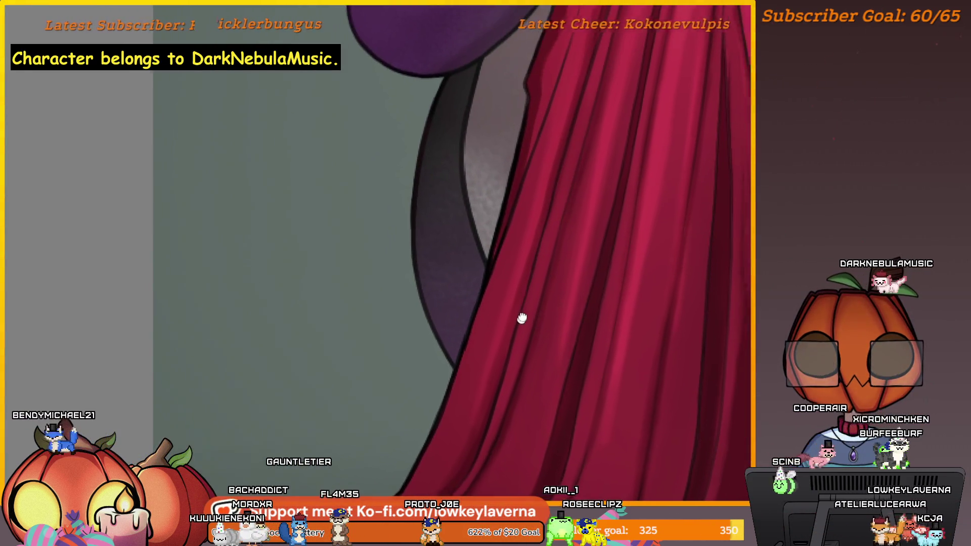
pyautogui.scroll(-1, 520, 338)
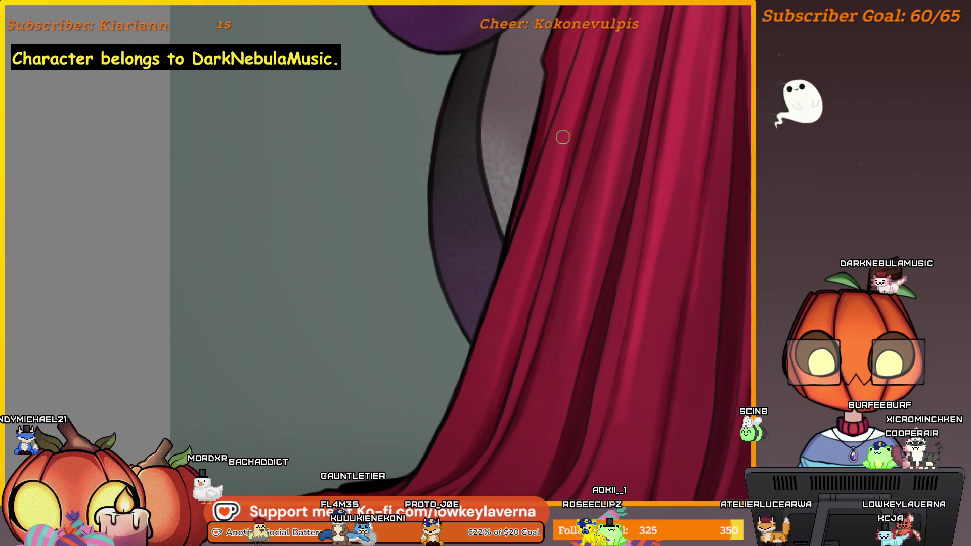
pyautogui.scroll(-1, 571, 148)
pyautogui.moveTo(571, 149); pyautogui.dragTo(486, 263)
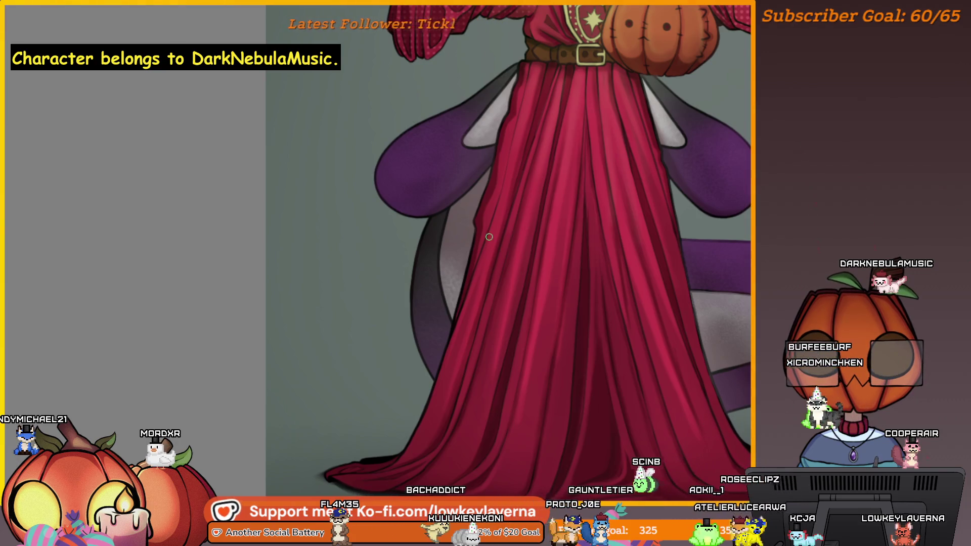
pyautogui.scroll(-2, 463, 318)
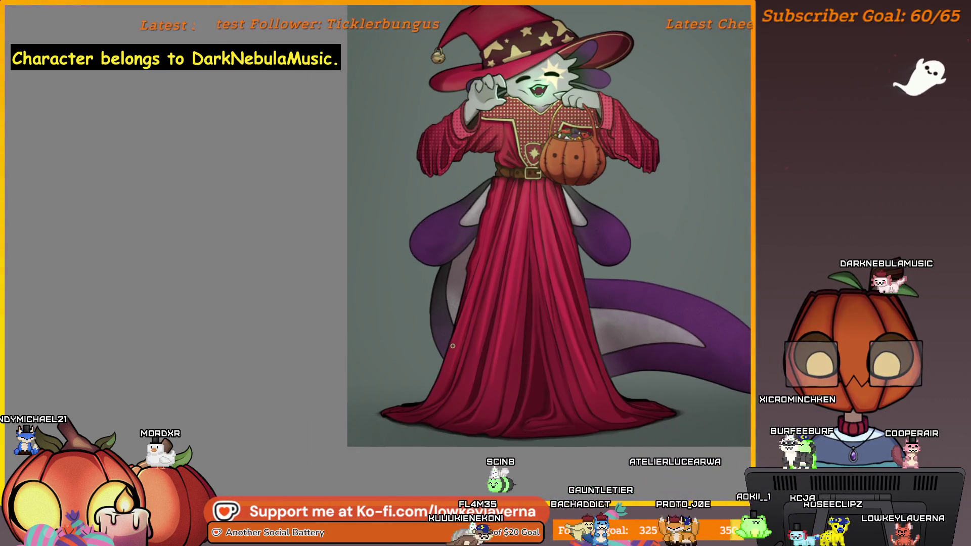
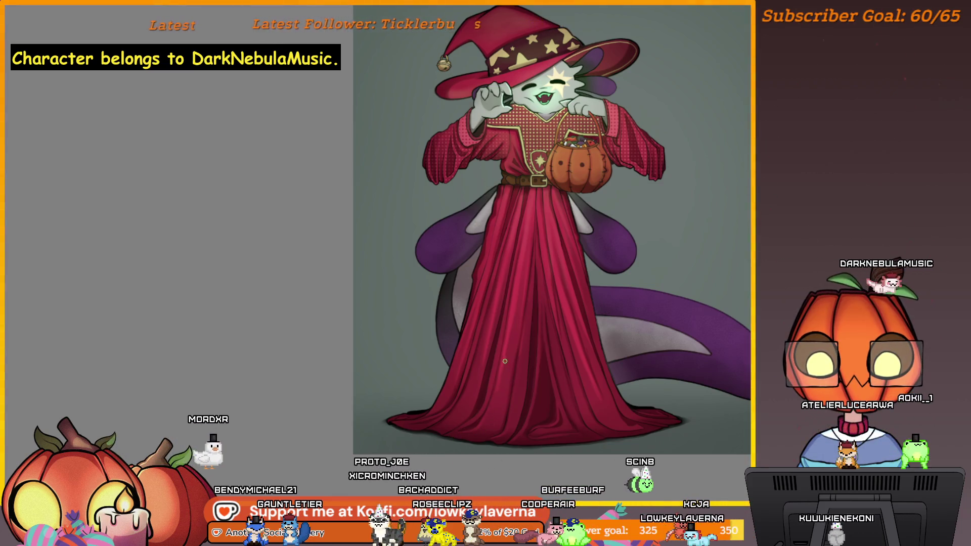
pyautogui.scroll(2, 503, 391)
pyautogui.scroll(2, 494, 379)
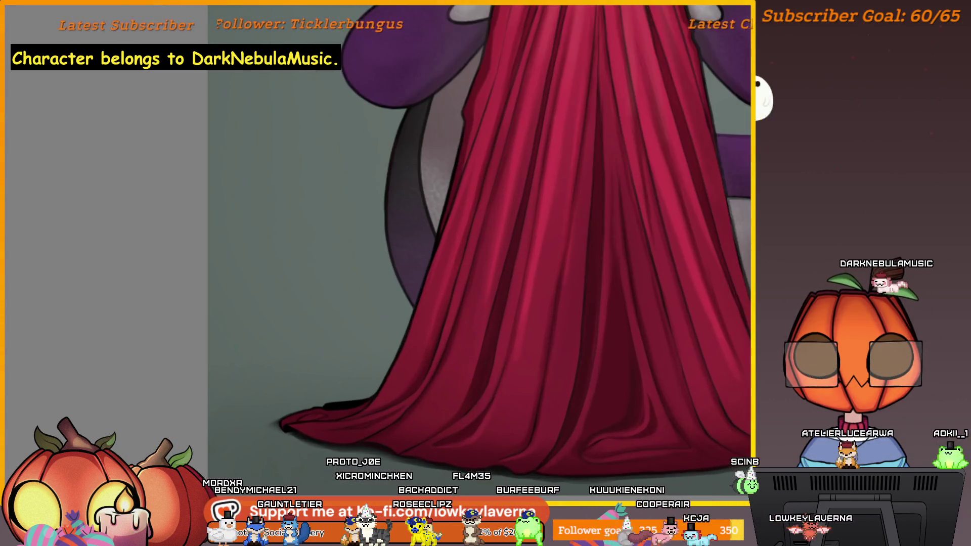
# Adjust the brush size on the robe hem, then mirror the canvas view horizontally.
pyautogui.press('[')
pyautogui.press('[')
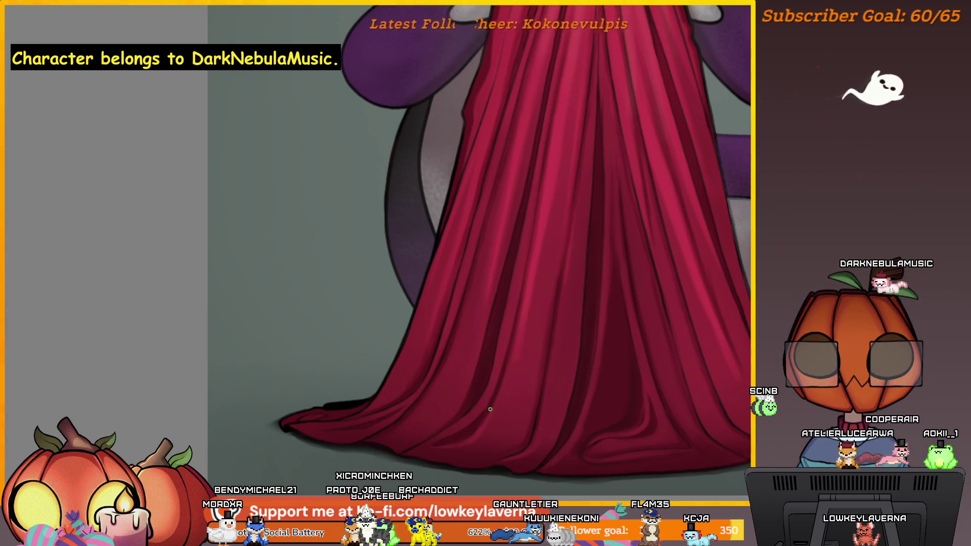
pyautogui.scroll(-3, 445, 393)
pyautogui.scroll(2, 542, 351)
pyautogui.scroll(1, 574, 365)
pyautogui.press(']')
pyautogui.press(']')
pyautogui.press(']')
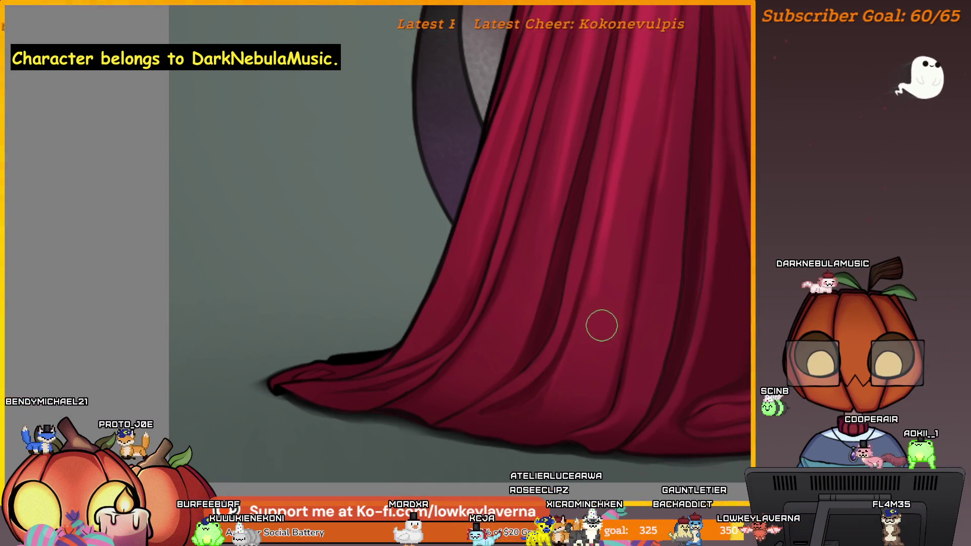
pyautogui.press('m')
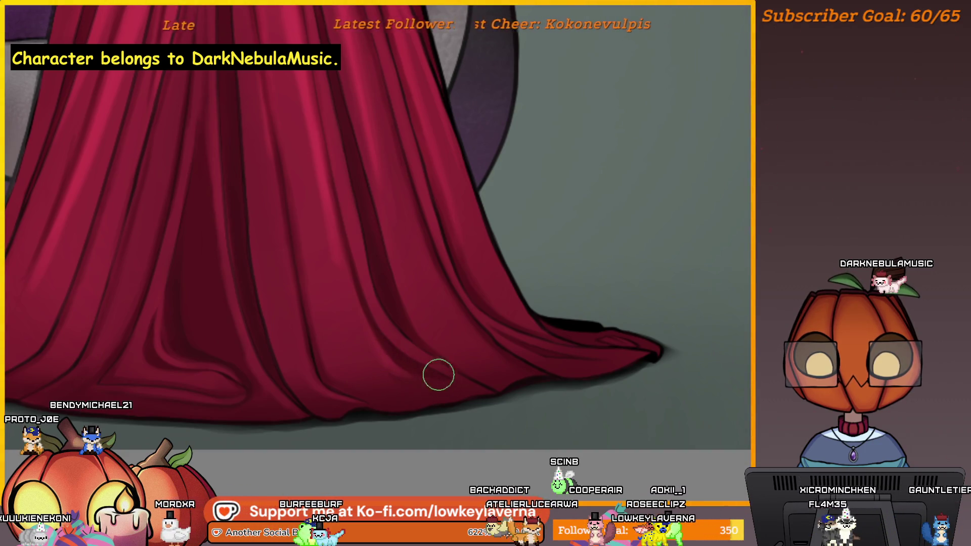
pyautogui.scroll(-1, 440, 234)
pyautogui.scroll(-1, 402, 261)
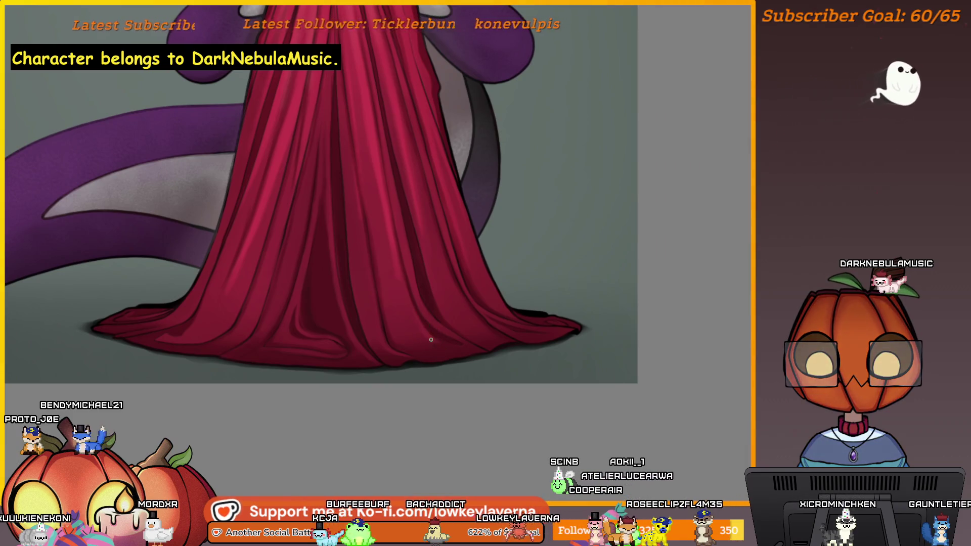
pyautogui.scroll(2, 429, 337)
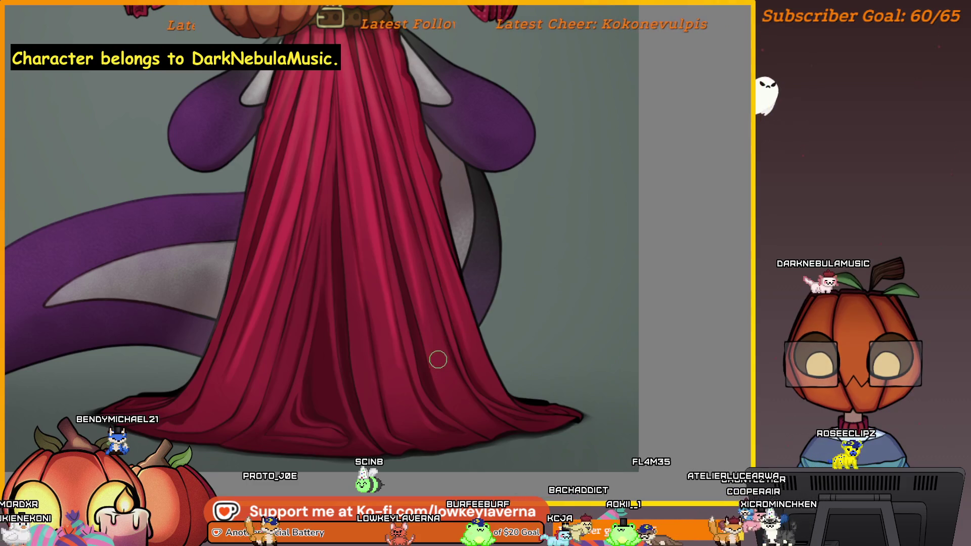
pyautogui.scroll(-1, 427, 302)
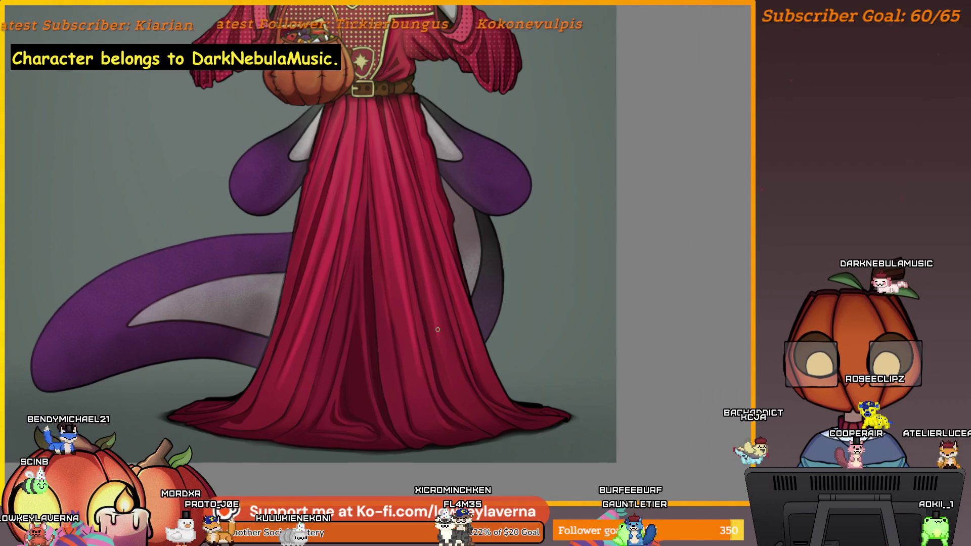
pyautogui.moveTo(461, 245); pyautogui.dragTo(471, 272)
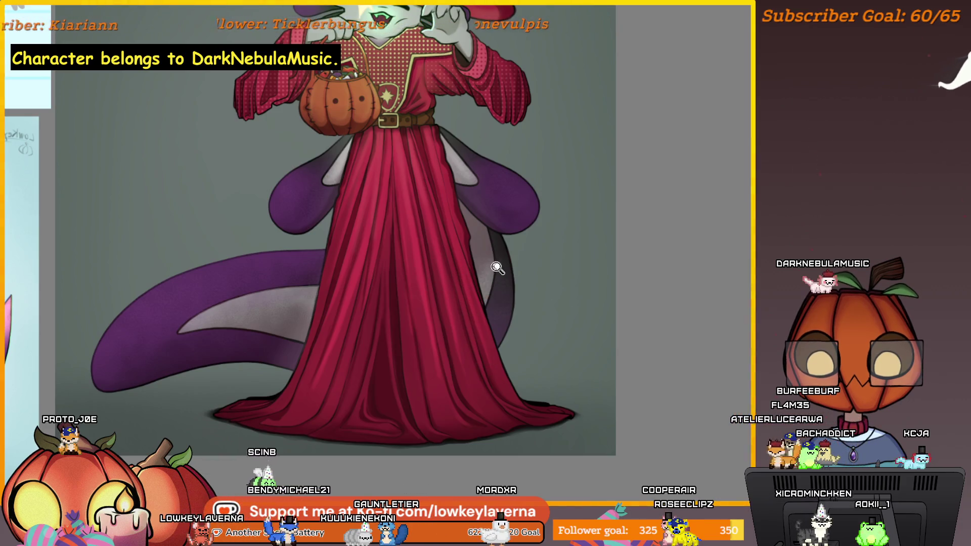
pyautogui.scroll(-2, 497, 269)
pyautogui.scroll(1, 516, 289)
pyautogui.scroll(1, 537, 304)
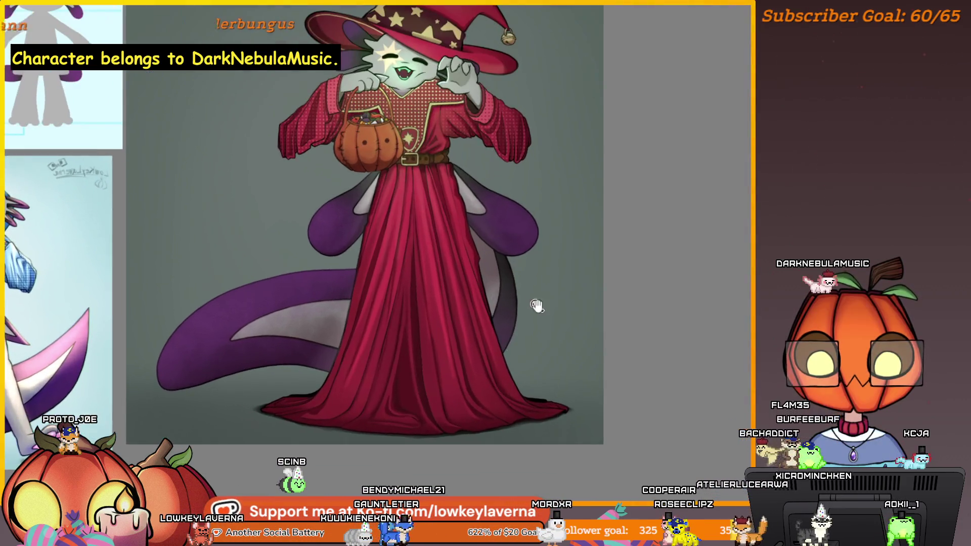
pyautogui.scroll(1, 536, 304)
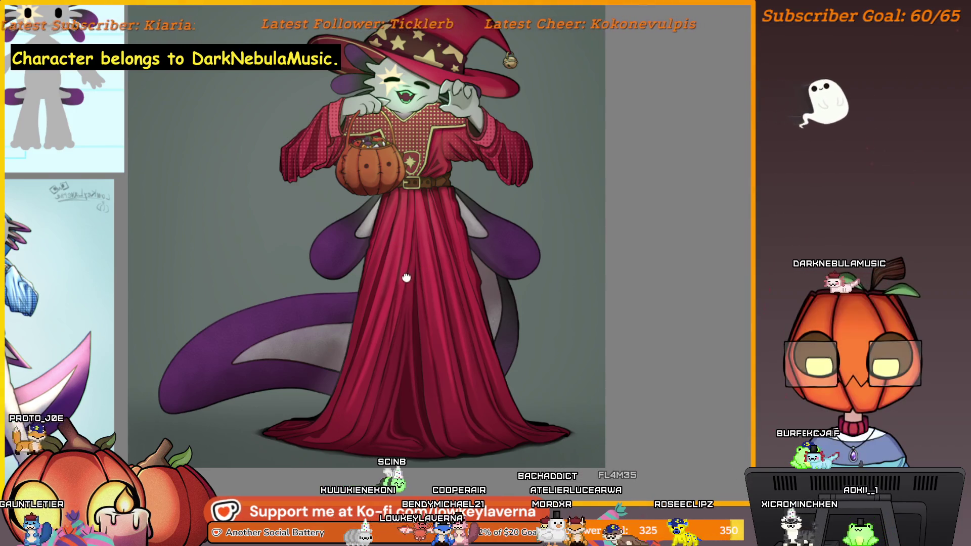
pyautogui.scroll(1, 406, 278)
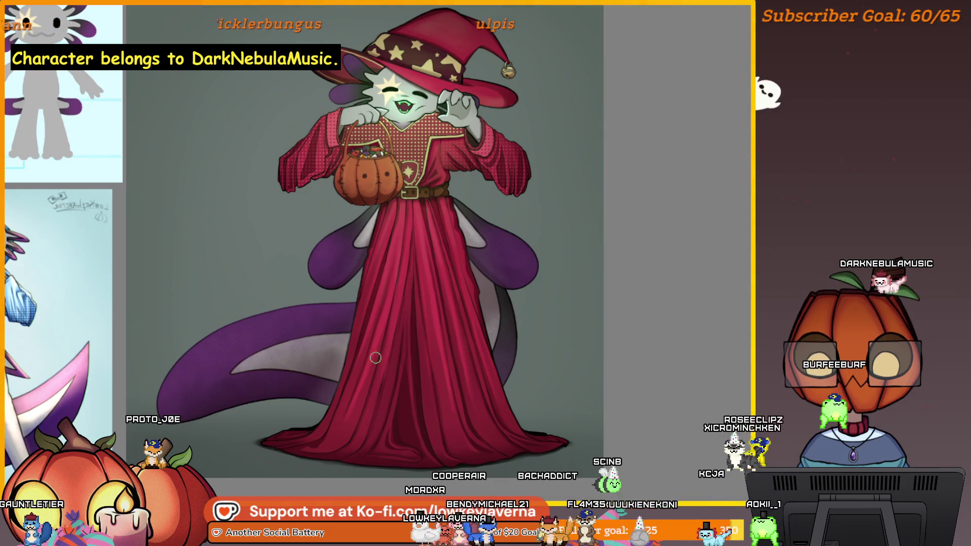
pyautogui.moveTo(444, 271)
pyautogui.mouseDown()
pyautogui.moveTo(412, 310)
pyautogui.moveTo(439, 282)
pyautogui.mouseUp()
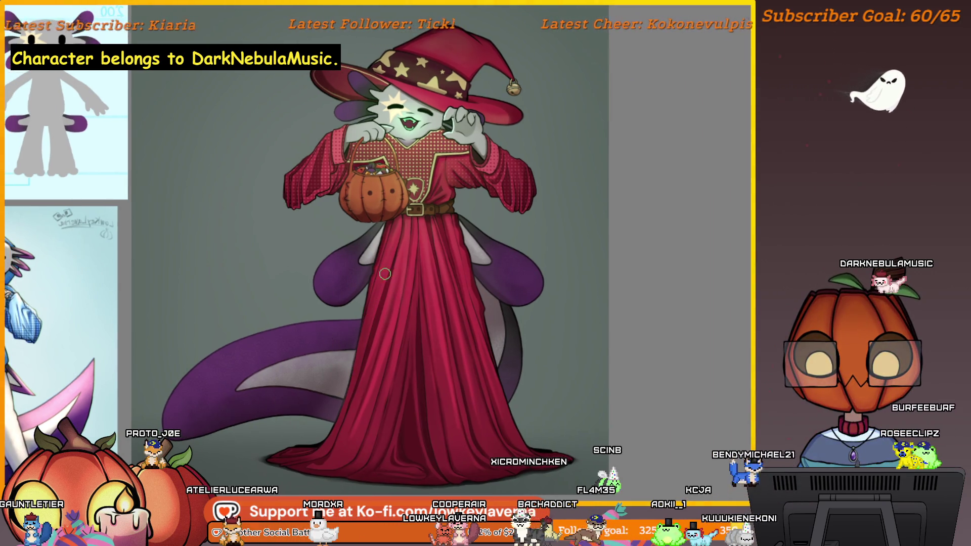
pyautogui.moveTo(437, 249); pyautogui.dragTo(429, 228)
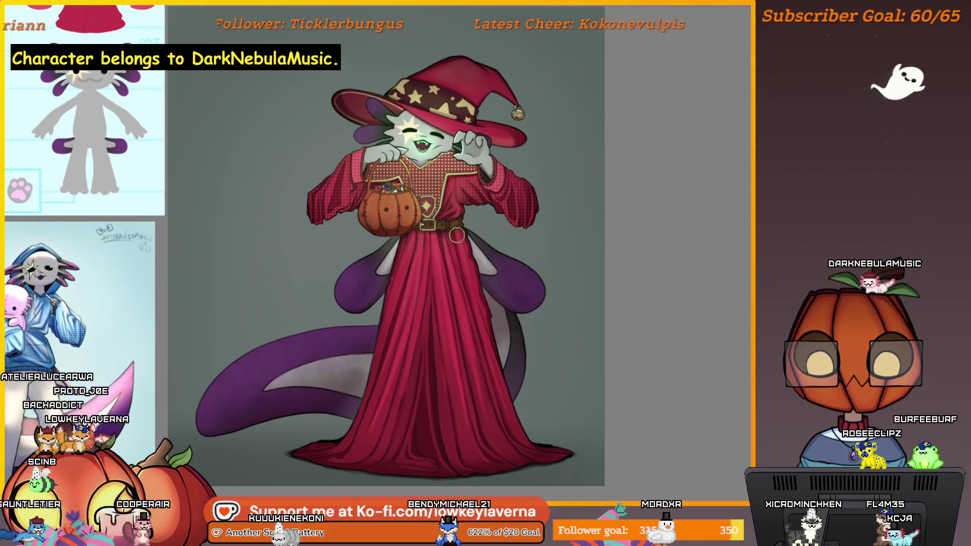
pyautogui.scroll(3, 486, 177)
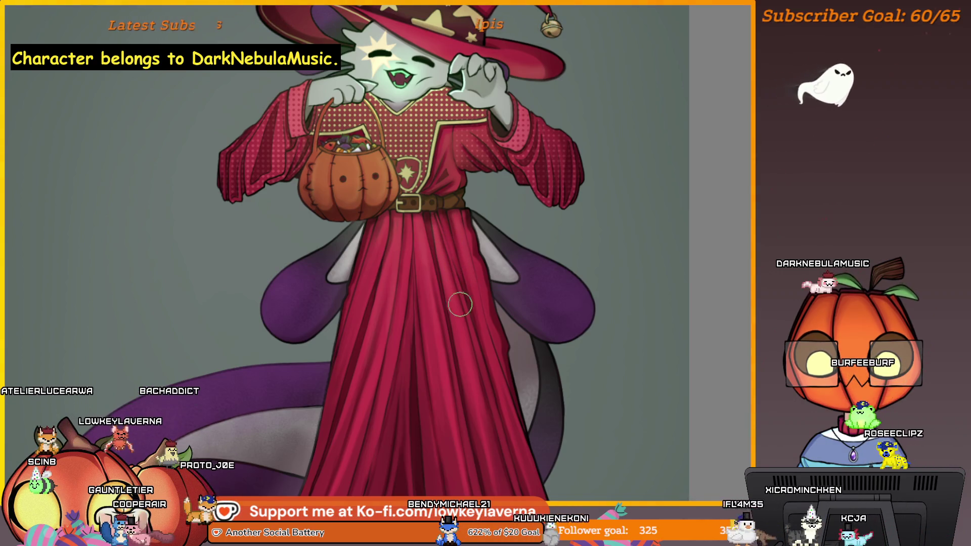
# Sample a dark colour from the lower robe, then fit the whole character in view.
pyautogui.moveTo(369, 307); pyautogui.dragTo(385, 266)
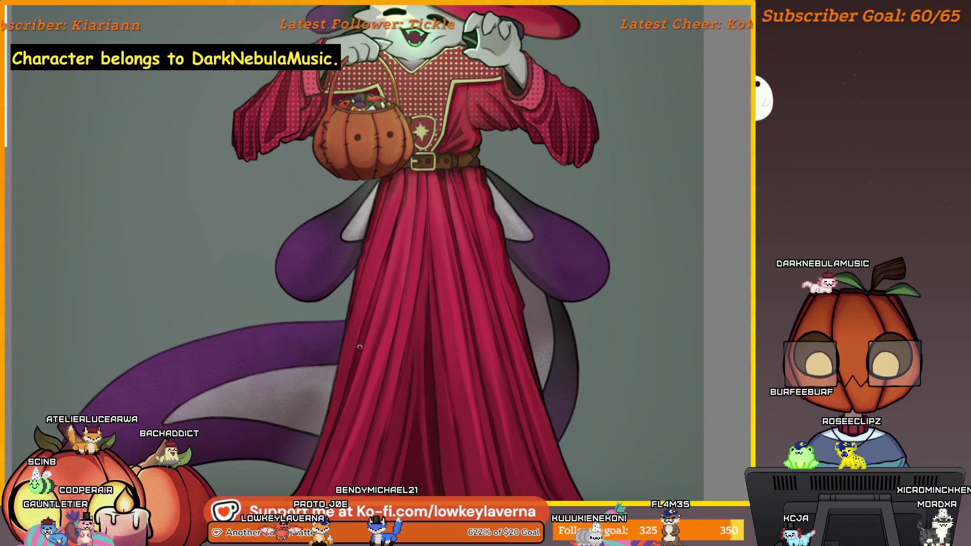
pyautogui.scroll(-2, 399, 291)
pyautogui.scroll(1, 399, 290)
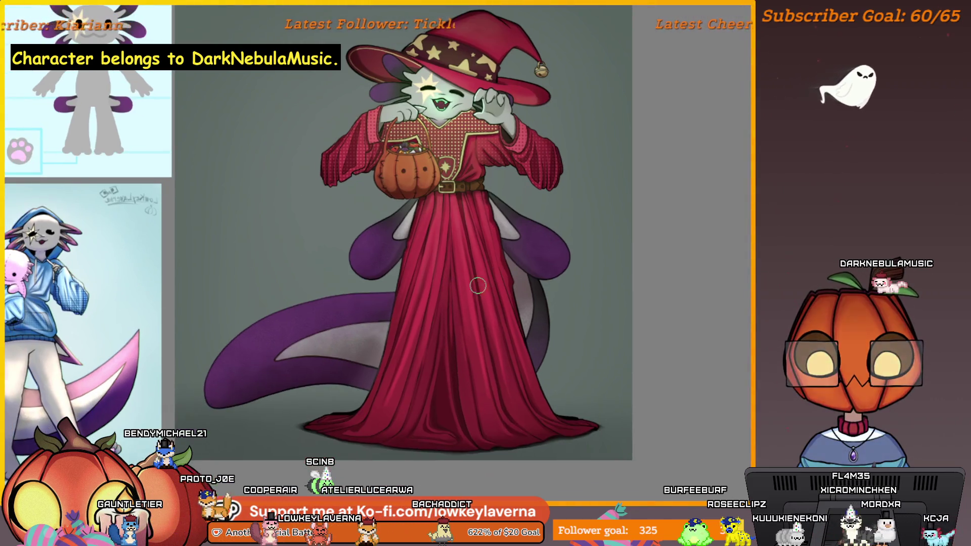
pyautogui.keyDown('alt'); pyautogui.click(456, 354); pyautogui.keyUp('alt')
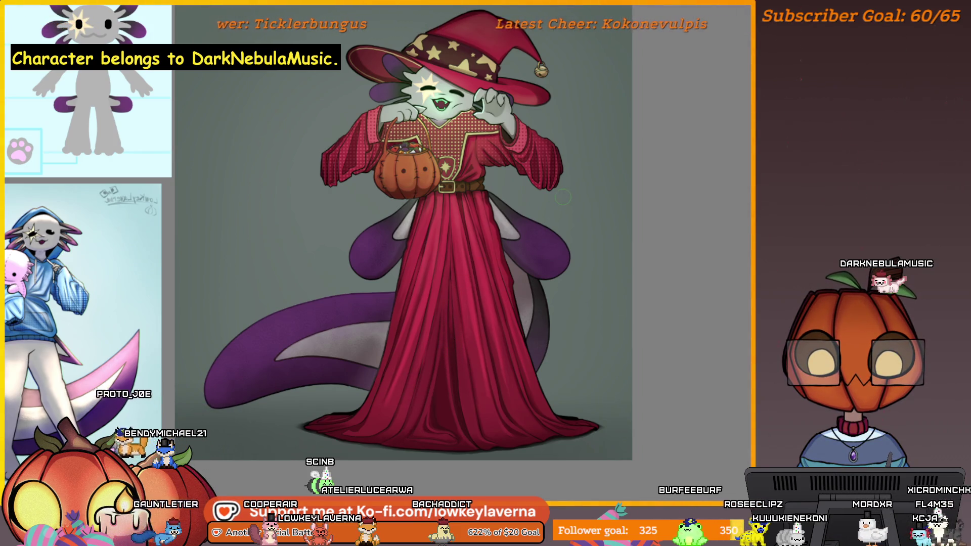
pyautogui.scroll(3, 460, 284)
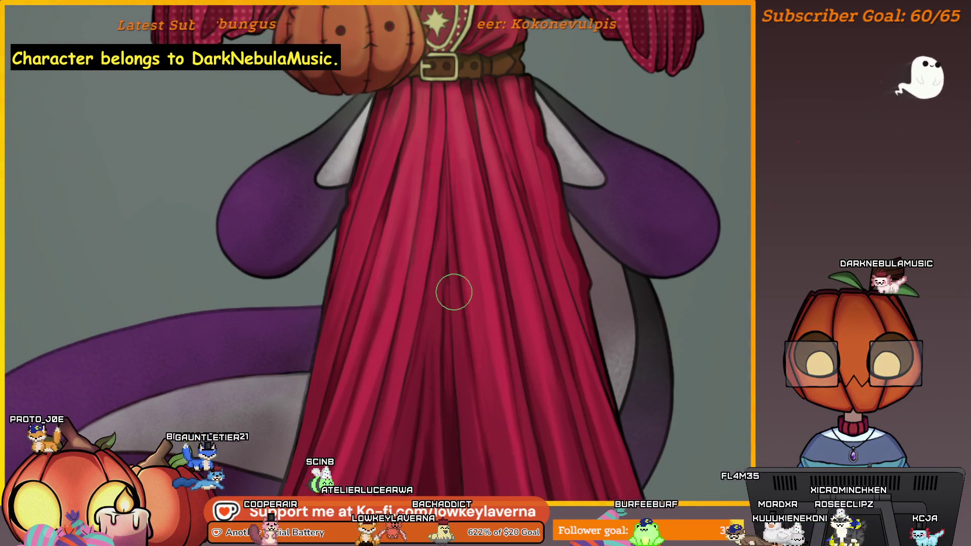
pyautogui.scroll(2, 440, 249)
pyautogui.hotkey('ctrl', '0')
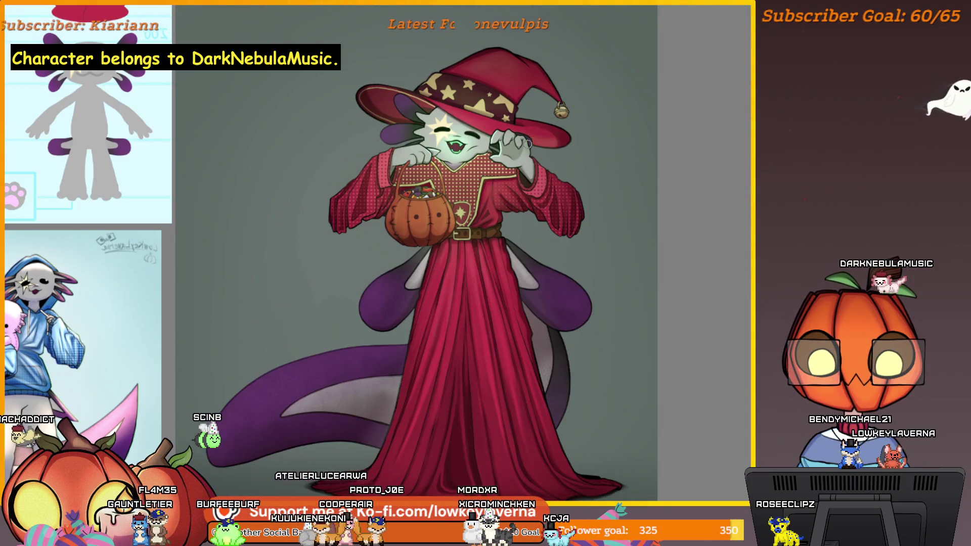
pyautogui.scroll(4, 527, 39)
pyautogui.scroll(-4, 479, 199)
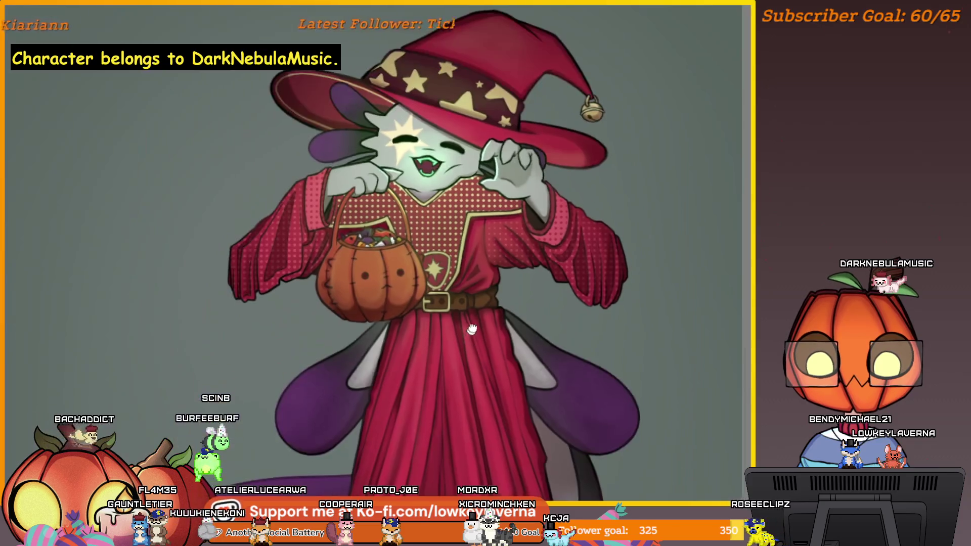
pyautogui.scroll(2, 481, 290)
pyautogui.scroll(-1, 498, 245)
pyautogui.scroll(-1, 499, 245)
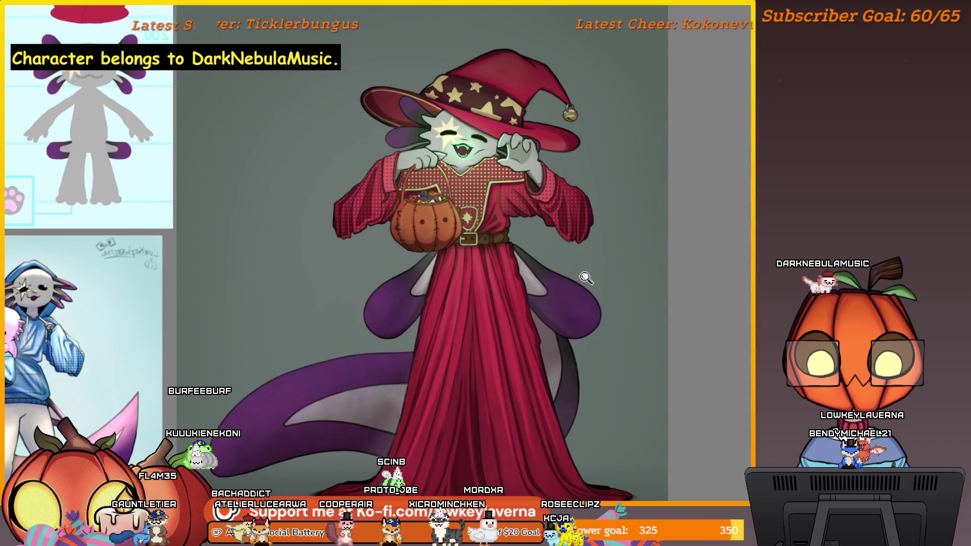
pyautogui.scroll(-1, 565, 311)
pyautogui.scroll(-1, 566, 311)
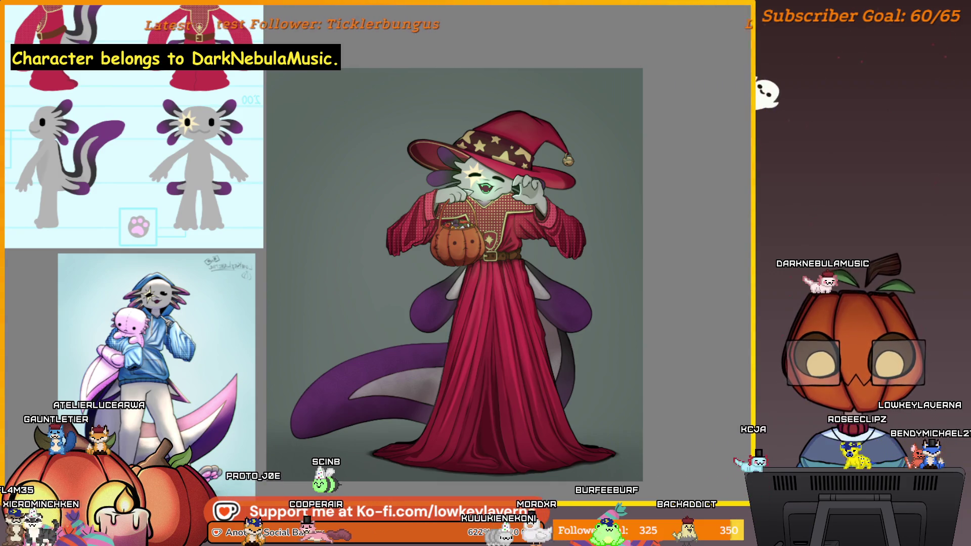
pyautogui.scroll(-2, 647, 338)
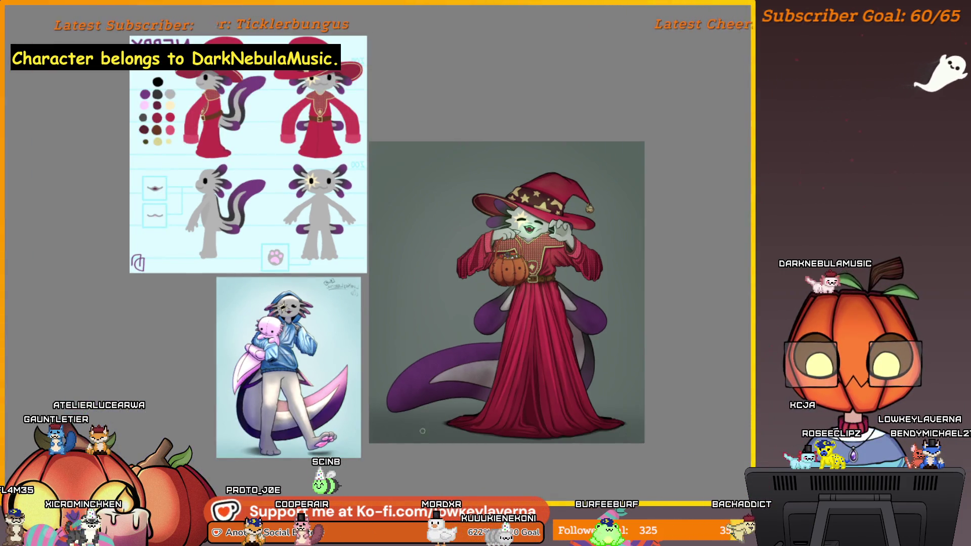
pyautogui.scroll(1, 591, 379)
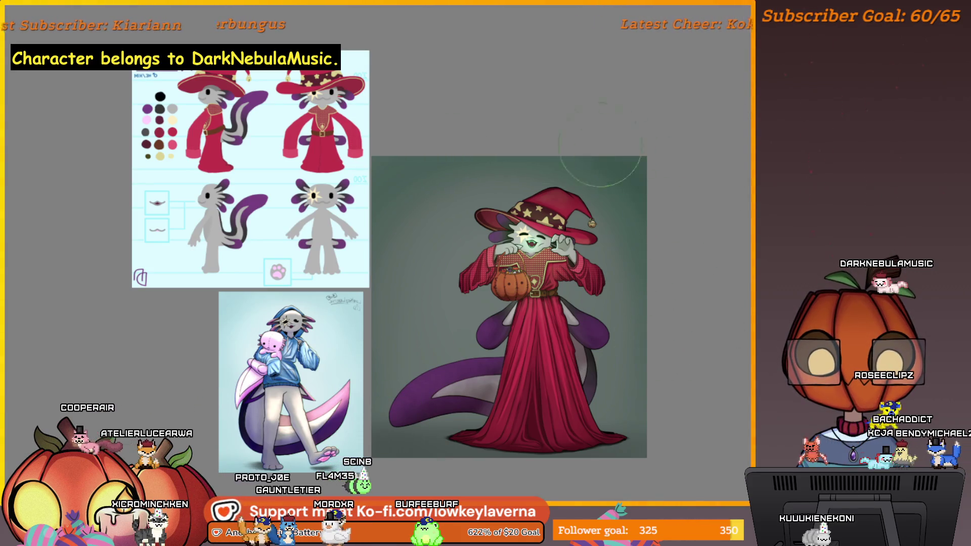
pyautogui.moveTo(646, 237)
pyautogui.mouseDown()
pyautogui.moveTo(622, 226)
pyautogui.moveTo(589, 233)
pyautogui.mouseUp()
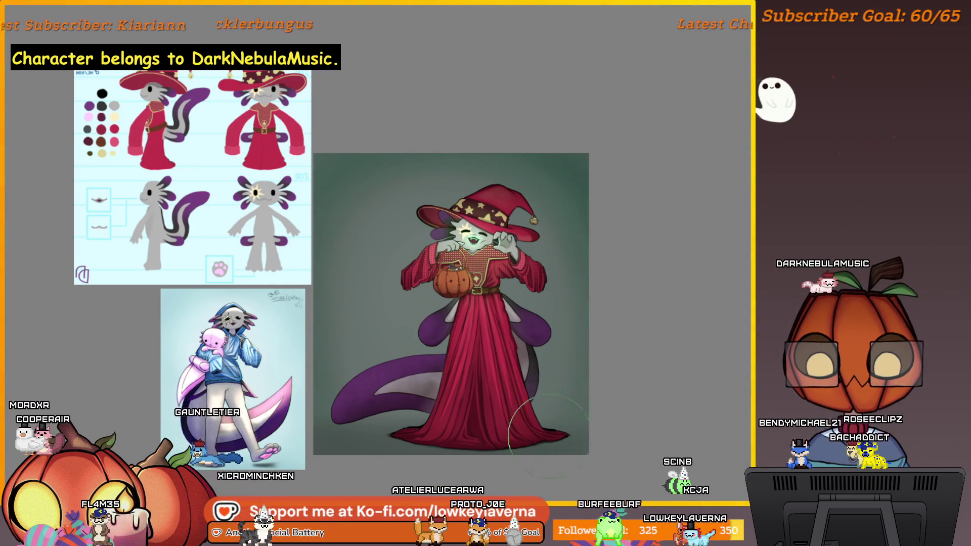
pyautogui.moveTo(357, 448); pyautogui.dragTo(396, 439)
pyautogui.keyDown('alt'); pyautogui.click(462, 304); pyautogui.keyUp('alt')
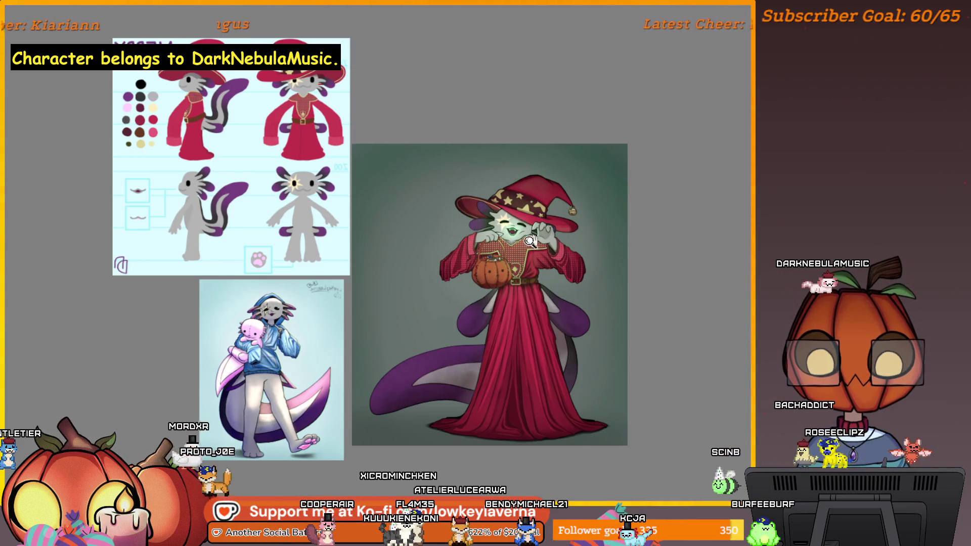
pyautogui.scroll(2, 533, 239)
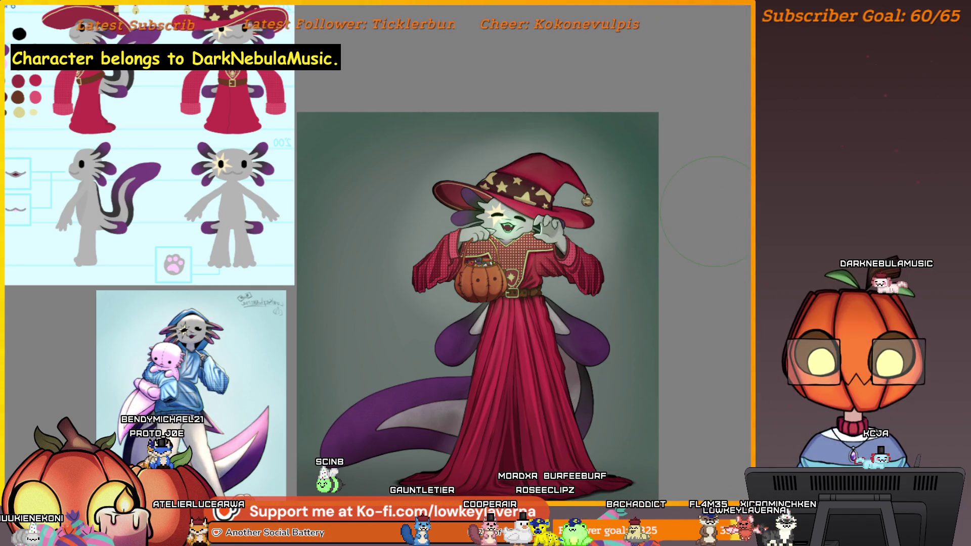
pyautogui.scroll(-2, 674, 277)
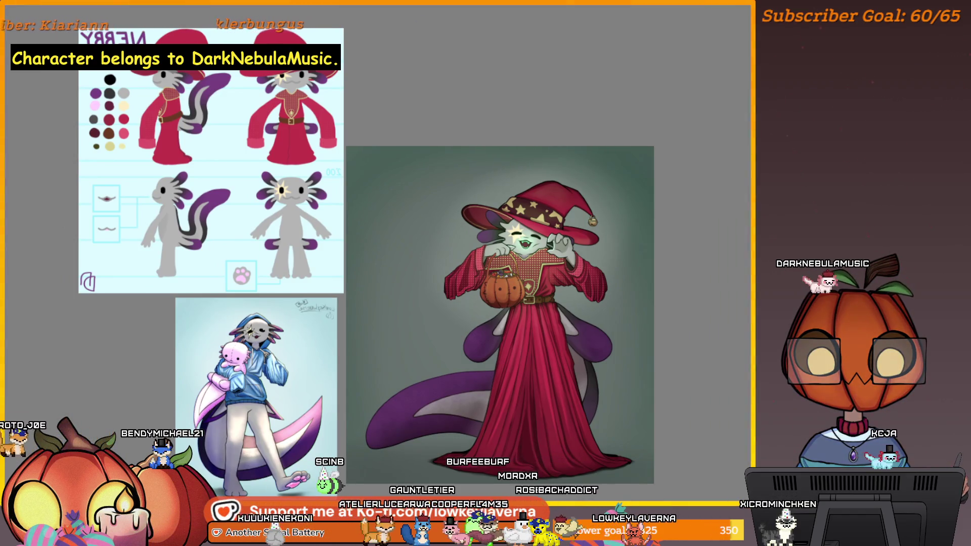
pyautogui.scroll(-1, 696, 275)
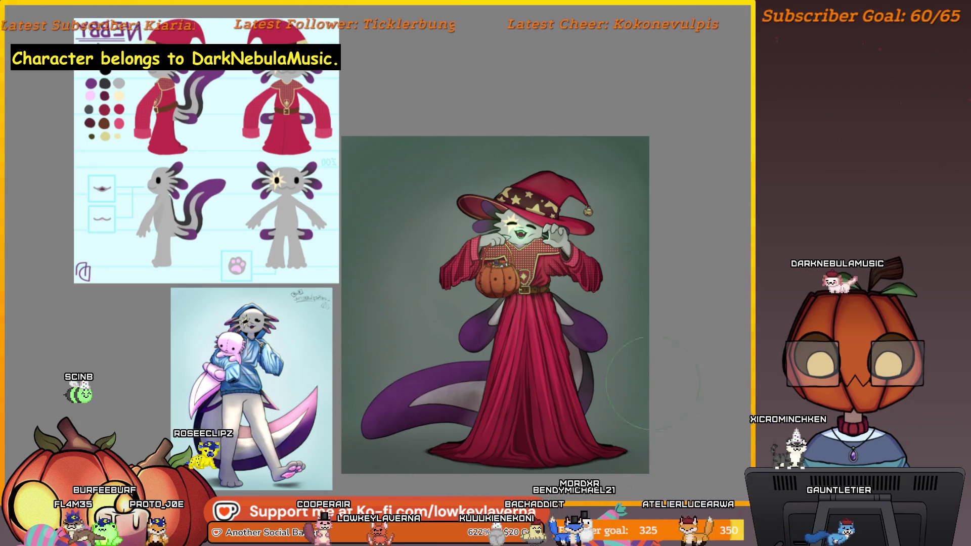
pyautogui.moveTo(703, 270)
pyautogui.mouseDown()
pyautogui.moveTo(727, 233)
pyautogui.moveTo(730, 182)
pyautogui.mouseUp()
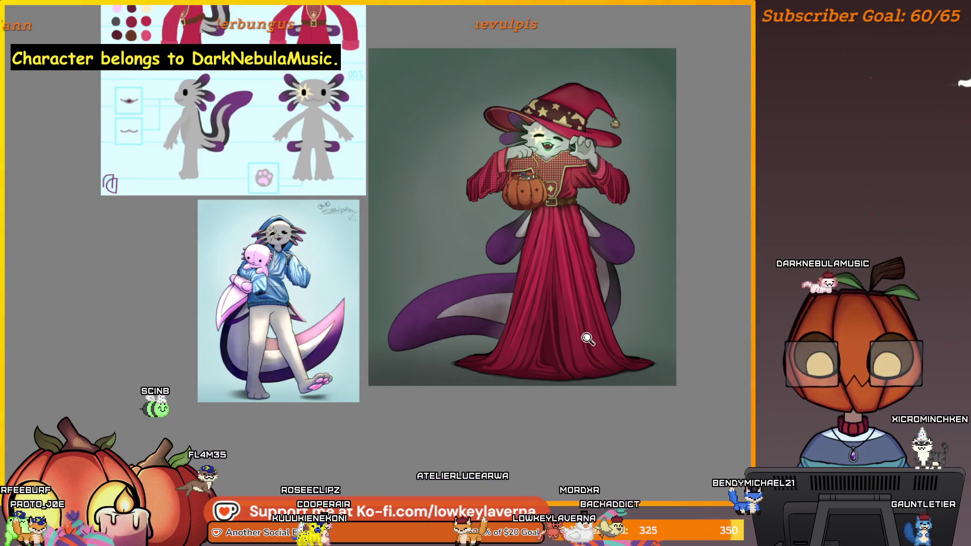
pyautogui.scroll(-3, 426, 392)
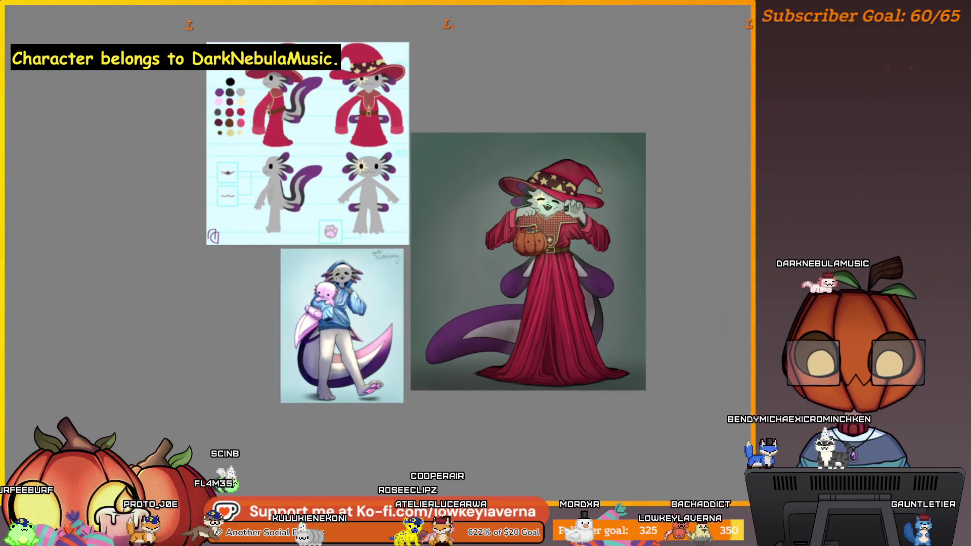
pyautogui.scroll(3, 645, 289)
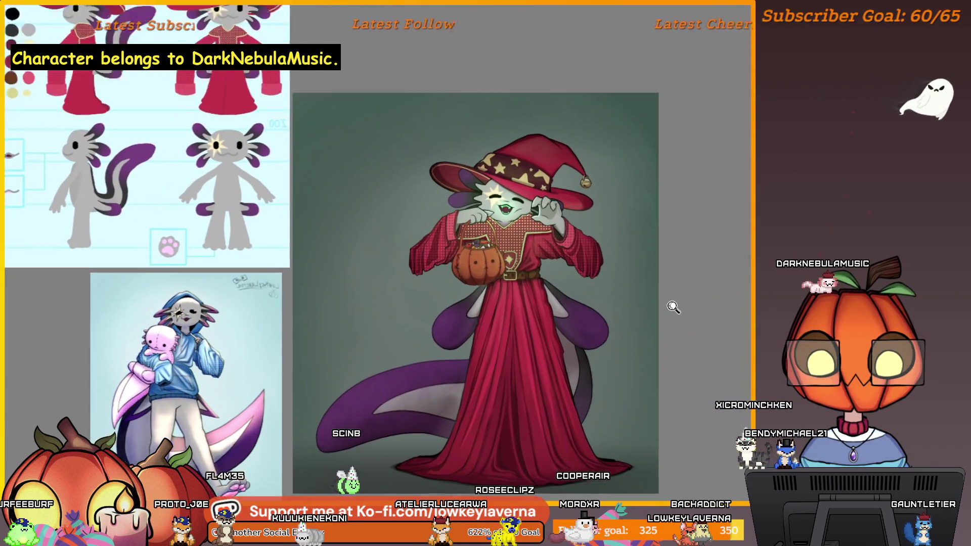
pyautogui.scroll(1, 689, 268)
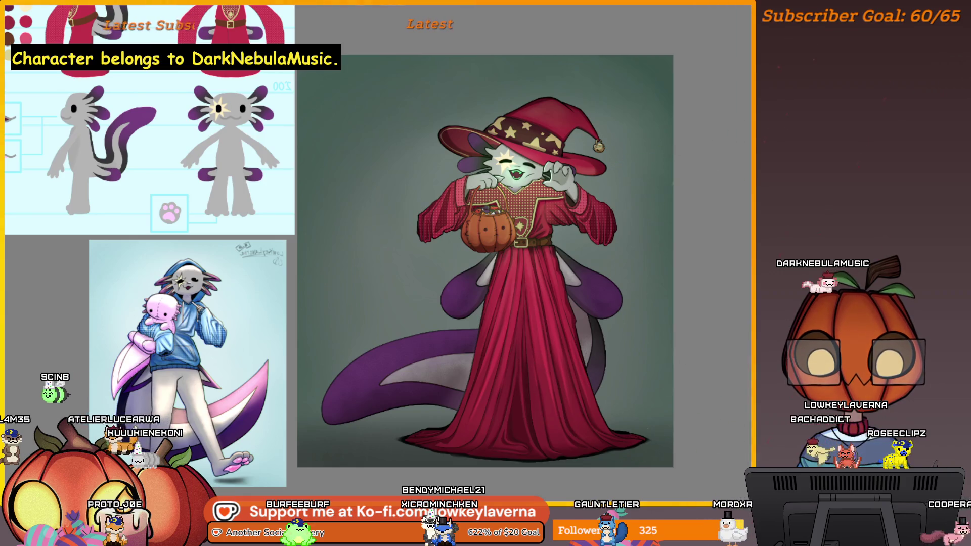
pyautogui.moveTo(630, 342)
pyautogui.mouseDown()
pyautogui.moveTo(574, 423)
pyautogui.moveTo(607, 433)
pyautogui.moveTo(334, 410)
pyautogui.moveTo(573, 319)
pyautogui.moveTo(524, 221)
pyautogui.moveTo(464, 149)
pyautogui.mouseUp()
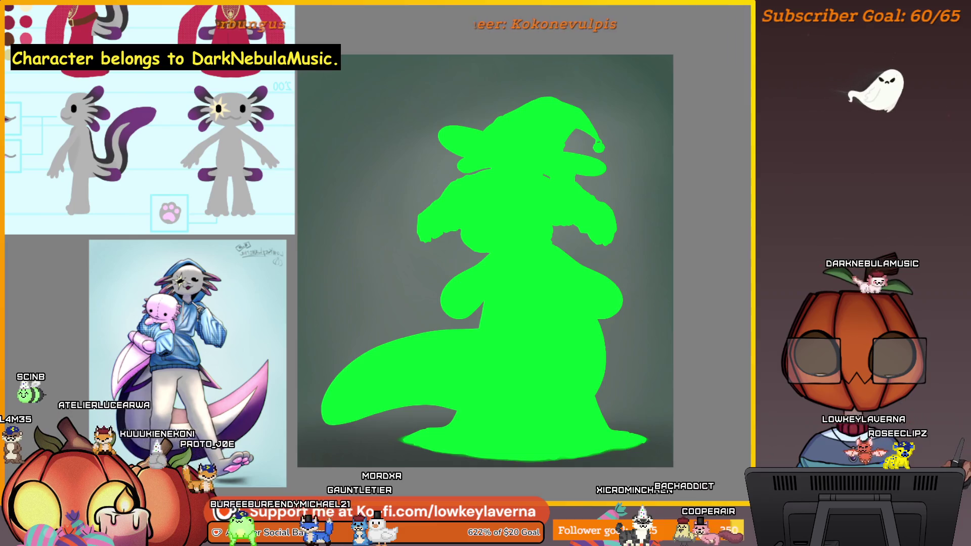
# Fill the rest of the witch silhouette up to the hat with the large brush.
pyautogui.moveTo(630, 379)
pyautogui.mouseDown()
pyautogui.moveTo(531, 410)
pyautogui.moveTo(348, 402)
pyautogui.moveTo(546, 288)
pyautogui.moveTo(510, 101)
pyautogui.mouseUp()
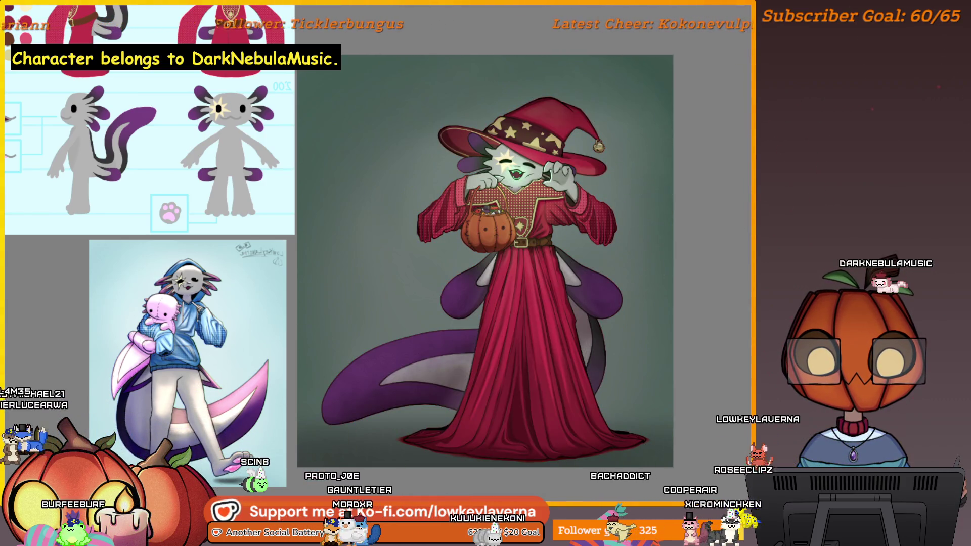
pyautogui.scroll(5, 538, 249)
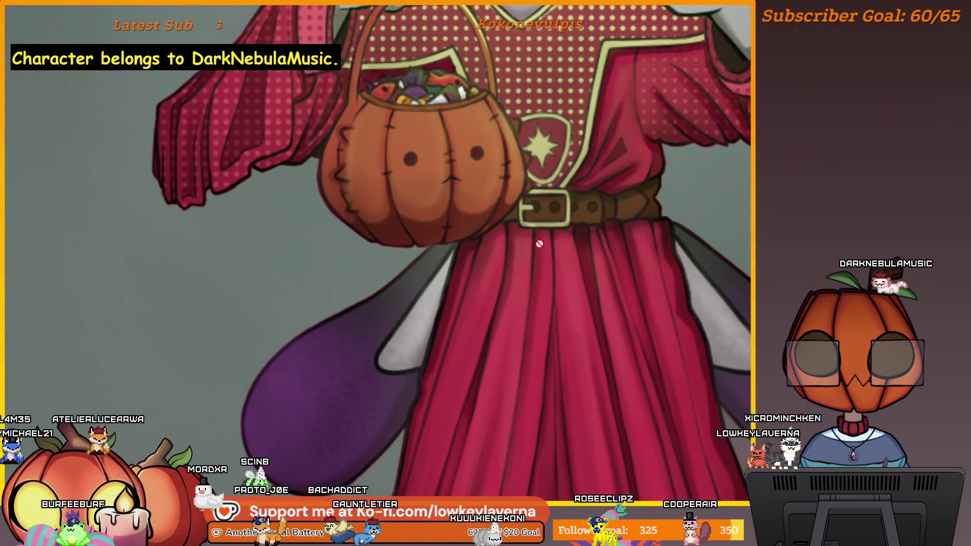
pyautogui.scroll(1, 690, 331)
pyautogui.scroll(1, 672, 271)
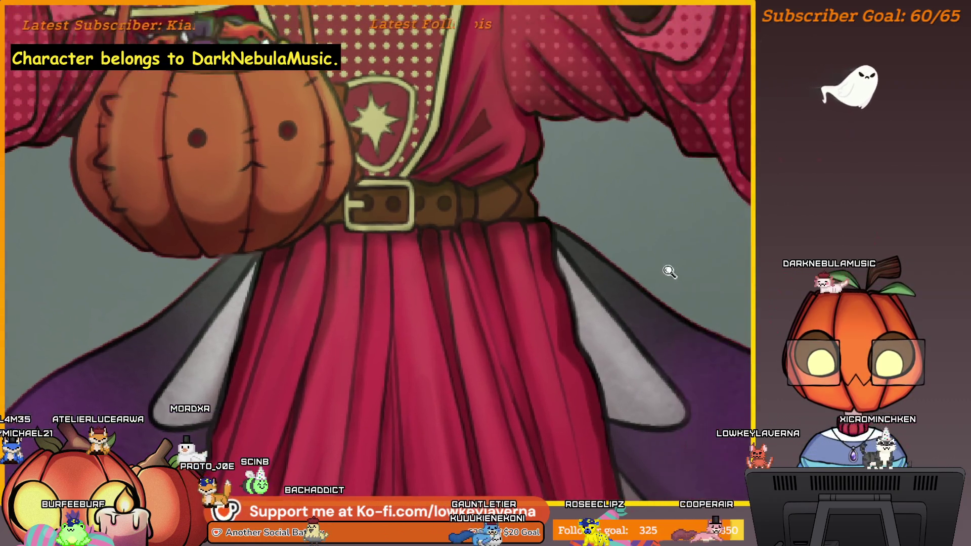
pyautogui.scroll(1, 661, 278)
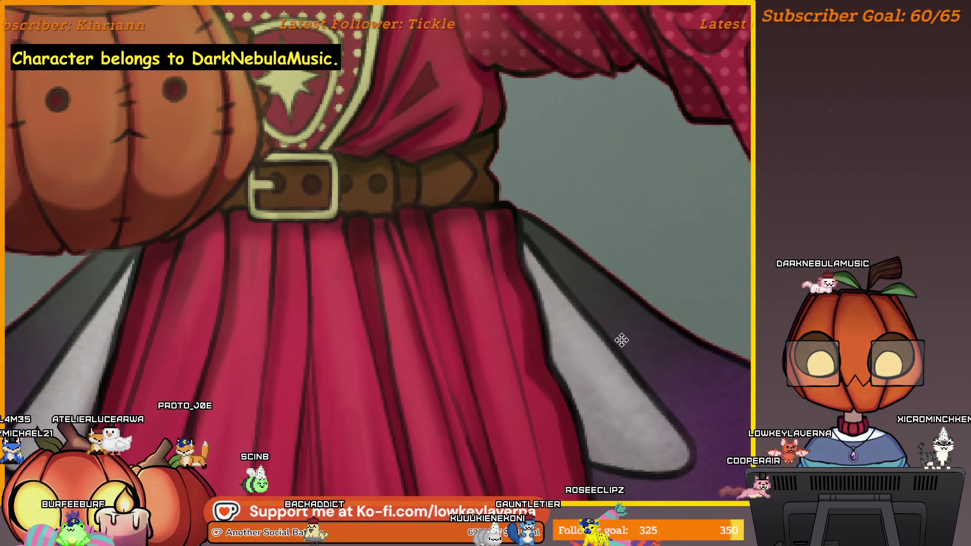
# Pan to the skirt's left edge and nudge the silhouette layer to expose a green rim.
pyautogui.moveTo(384, 356); pyautogui.dragTo(607, 310)
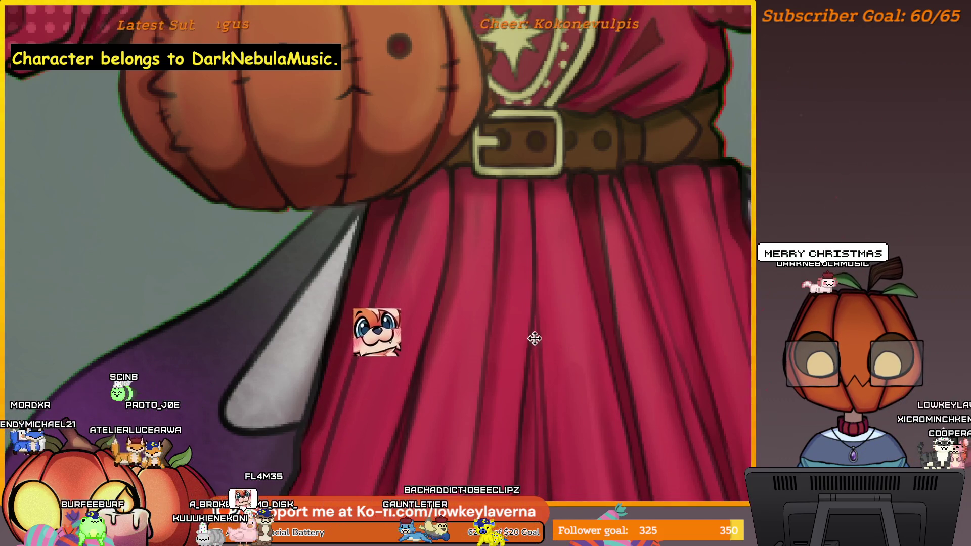
pyautogui.press('v')
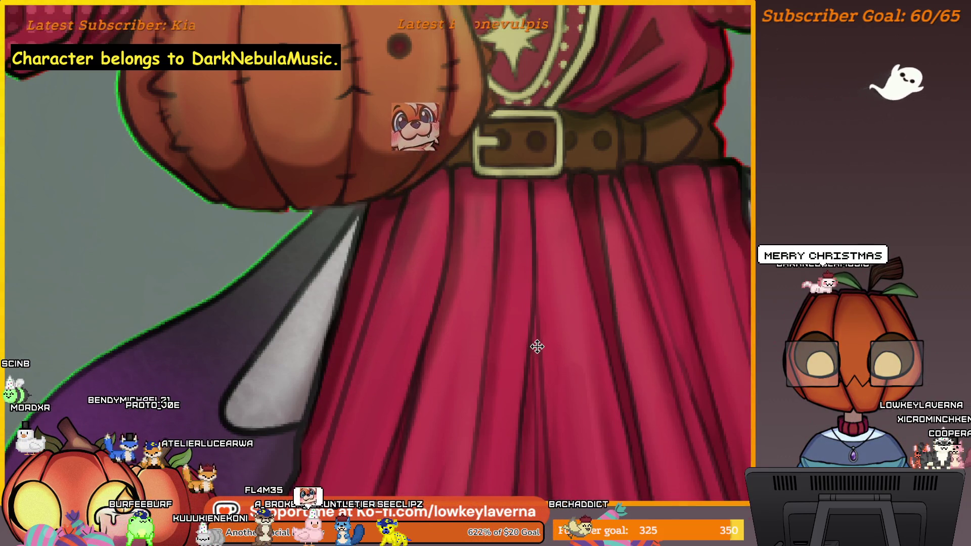
pyautogui.scroll(-3, 541, 336)
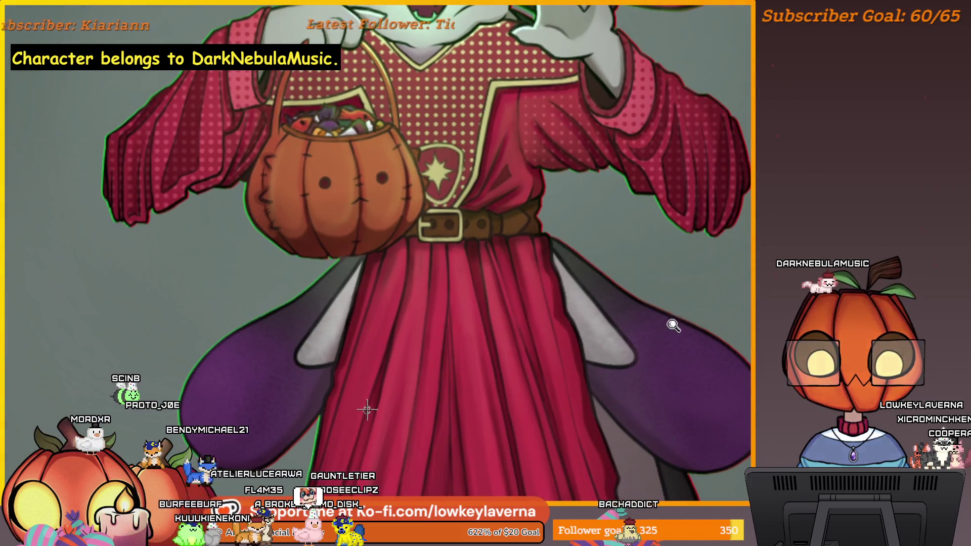
pyautogui.scroll(-3, 675, 324)
pyautogui.scroll(2, 665, 336)
pyautogui.scroll(2, 430, 387)
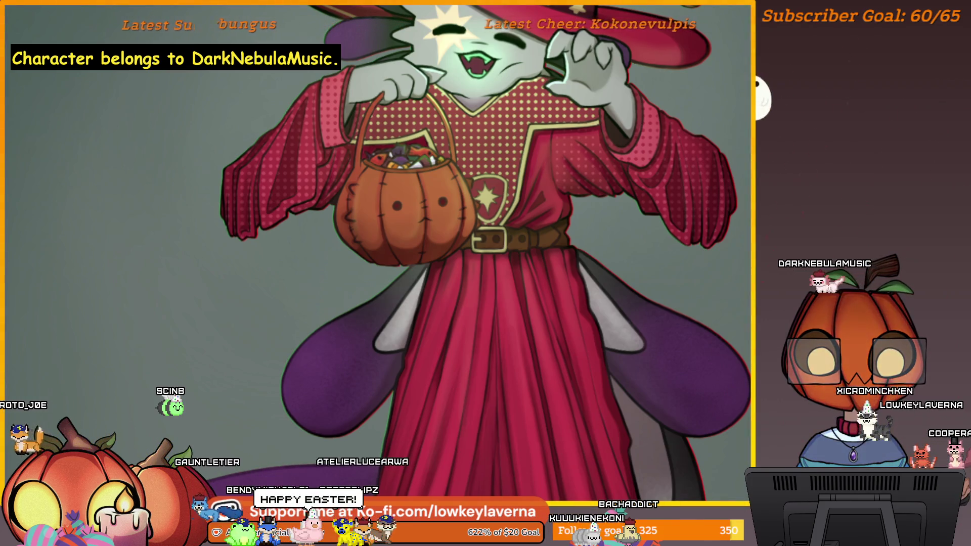
pyautogui.scroll(2, 599, 304)
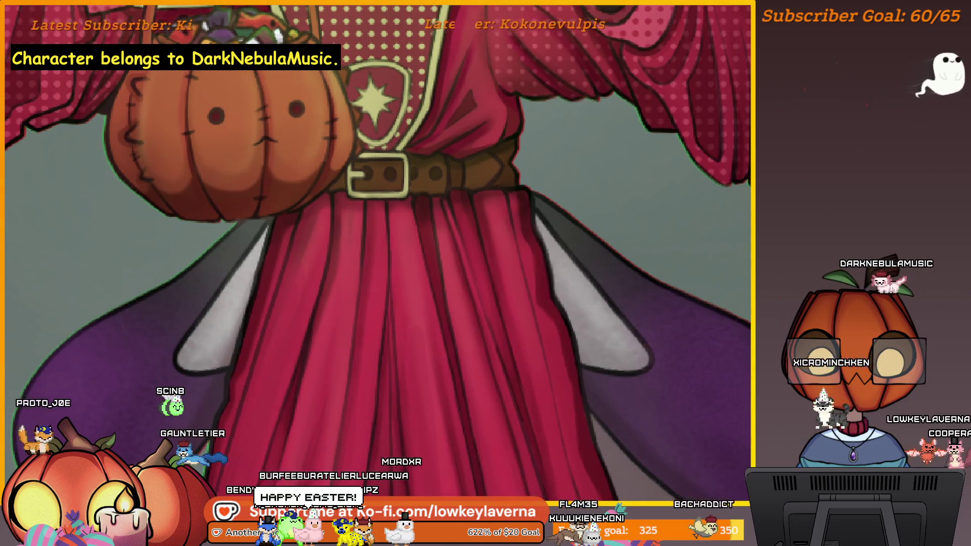
pyautogui.scroll(-2, 662, 315)
pyautogui.scroll(-1, 662, 316)
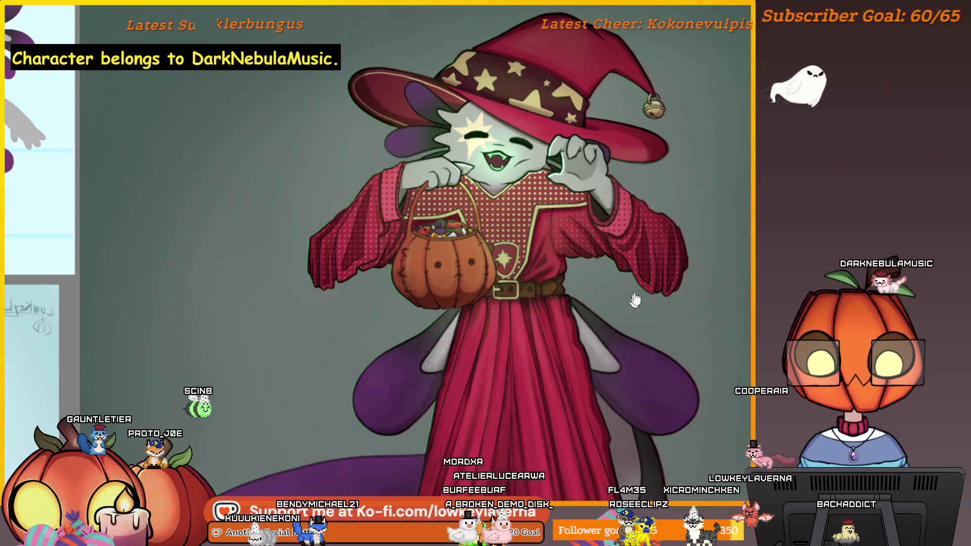
pyautogui.scroll(-2, 644, 300)
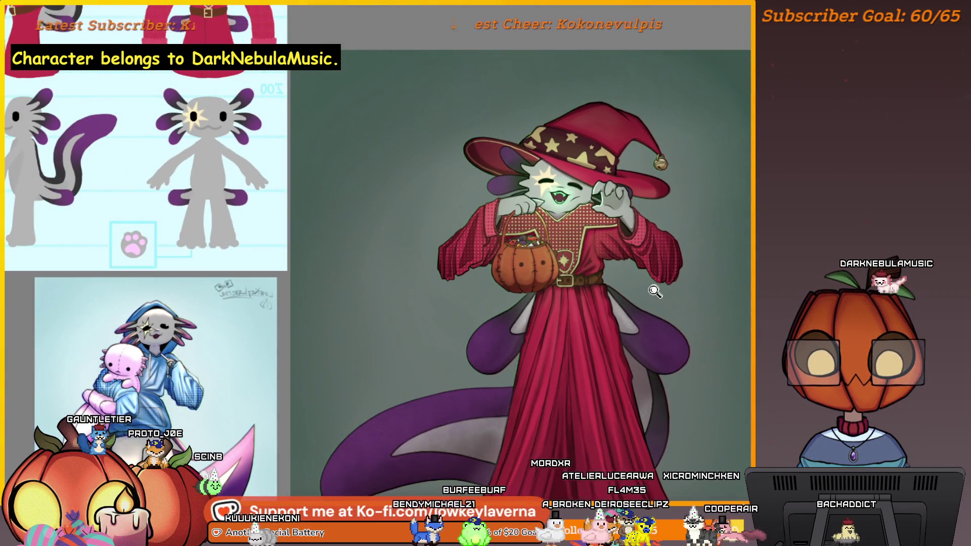
pyautogui.scroll(3, 656, 289)
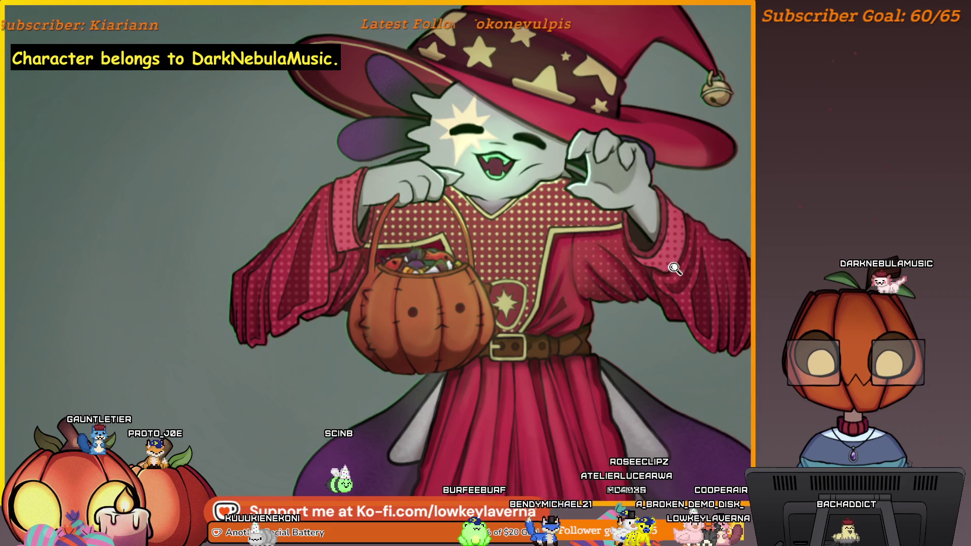
pyautogui.scroll(-1, 672, 270)
pyautogui.scroll(-2, 698, 251)
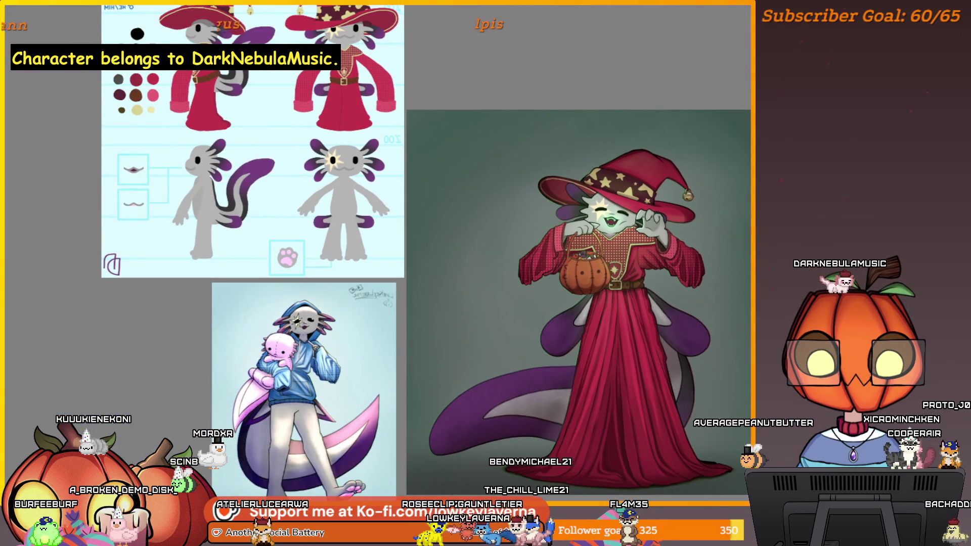
pyautogui.click(607, 331)
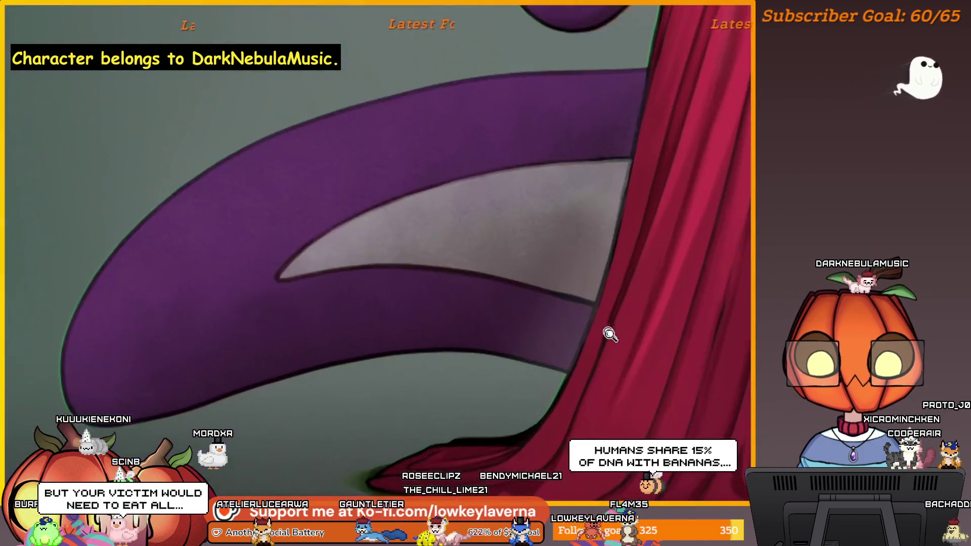
pyautogui.keyDown('alt'); pyautogui.click(618, 338); pyautogui.keyUp('alt')
pyautogui.click(614, 341)
pyautogui.click(585, 335)
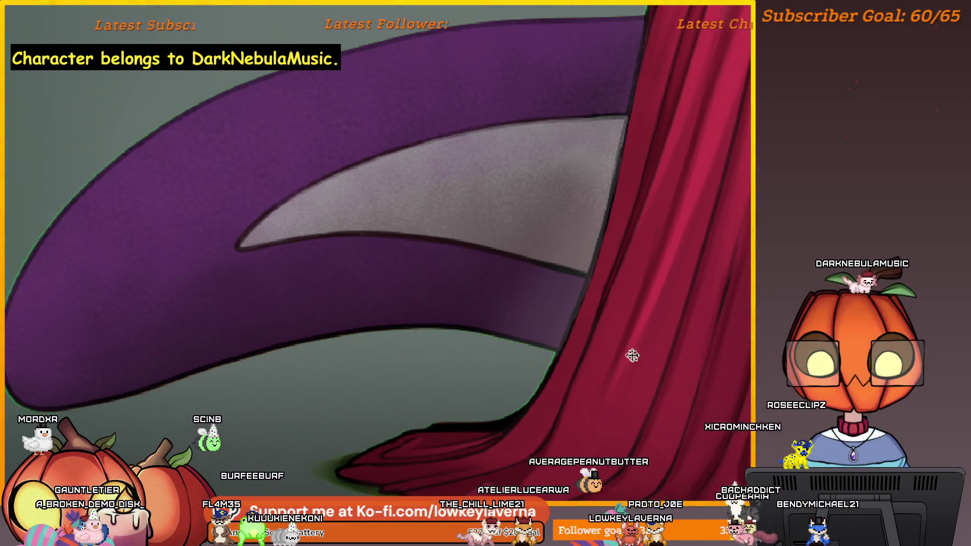
pyautogui.scroll(-2, 639, 343)
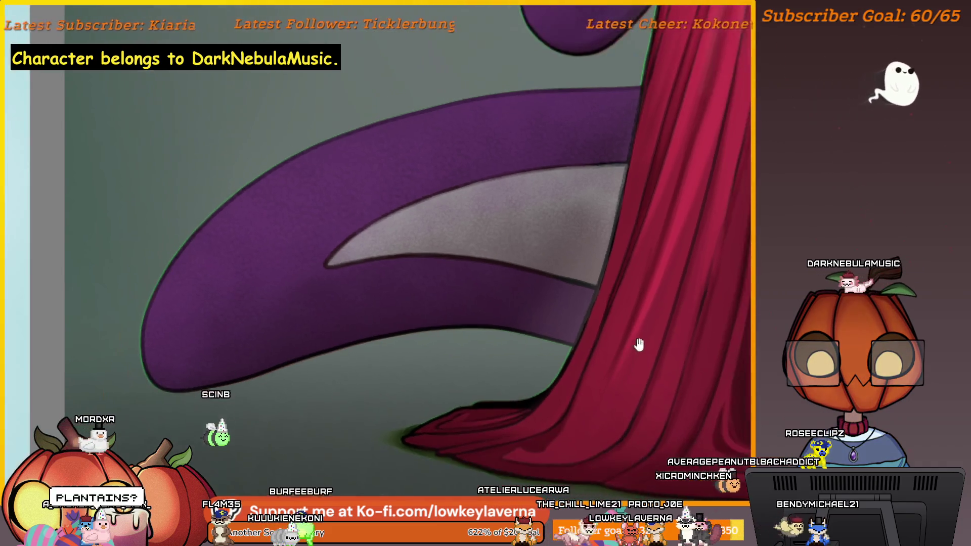
pyautogui.scroll(-2, 639, 343)
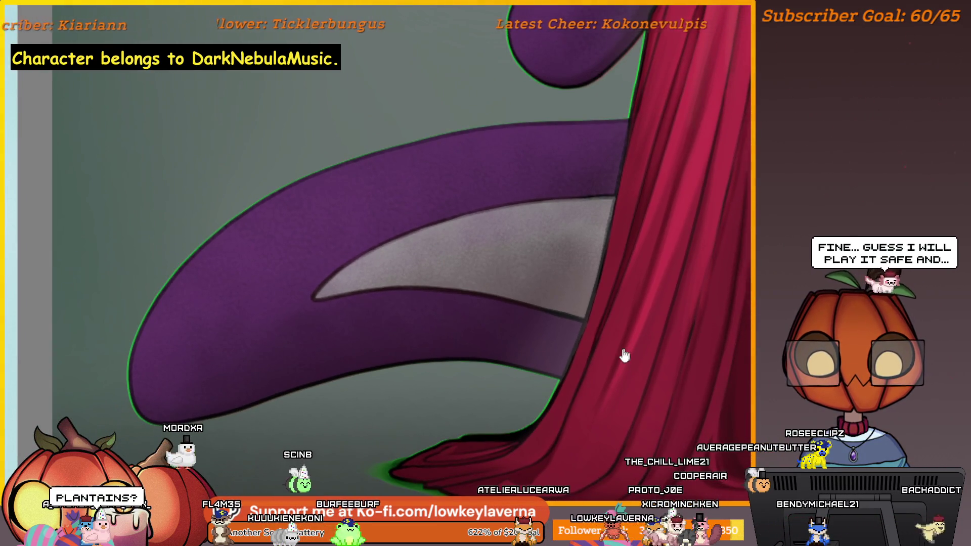
pyautogui.scroll(-2, 595, 382)
pyautogui.scroll(-1, 600, 368)
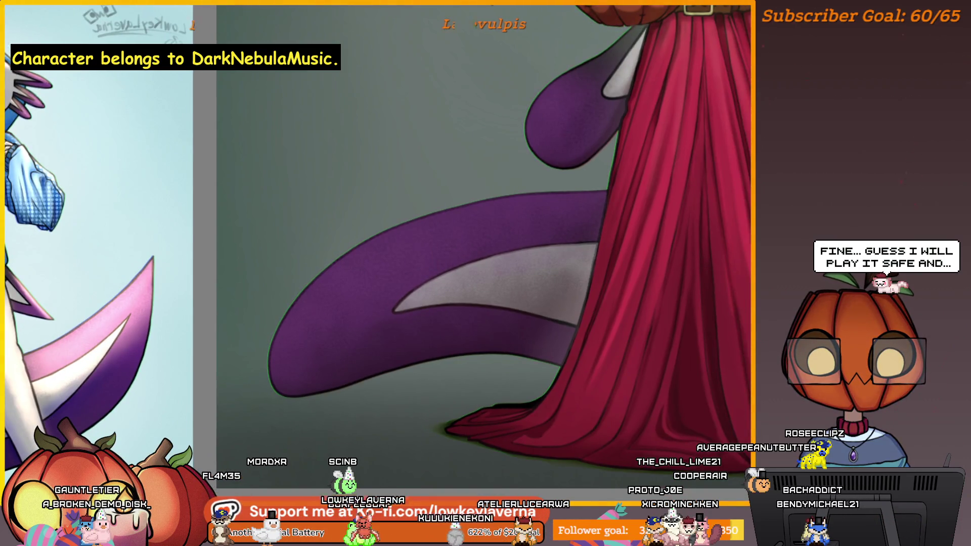
pyautogui.scroll(-1, 657, 261)
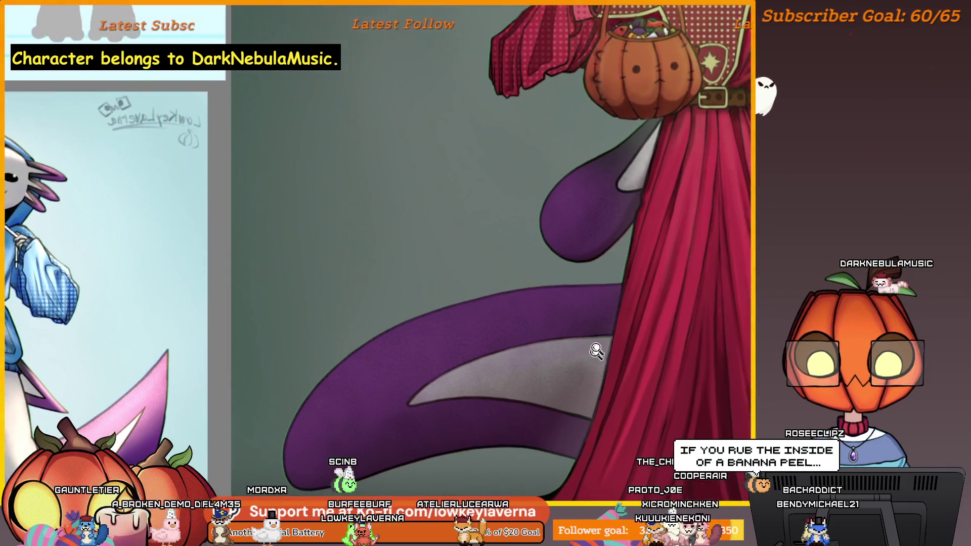
pyautogui.scroll(2, 596, 353)
pyautogui.scroll(1, 635, 301)
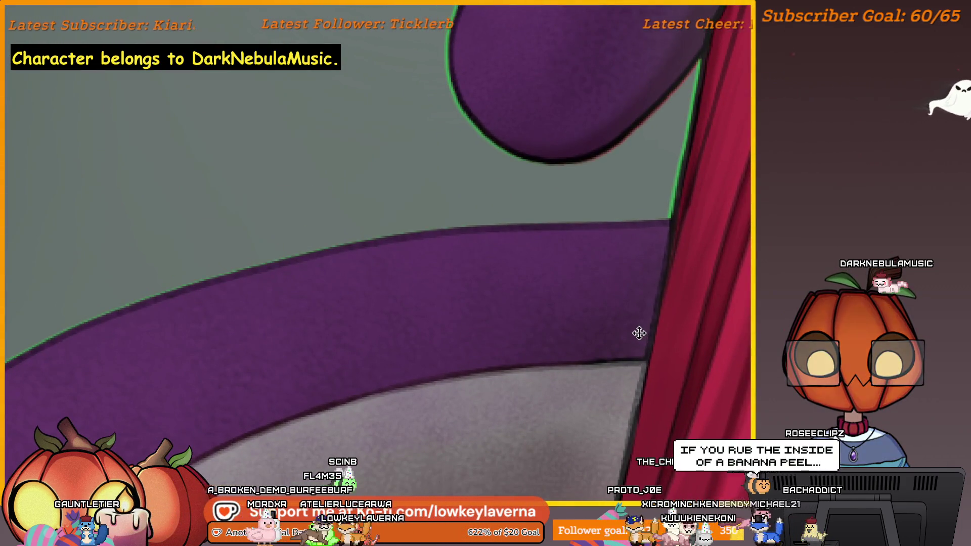
pyautogui.scroll(-1, 641, 327)
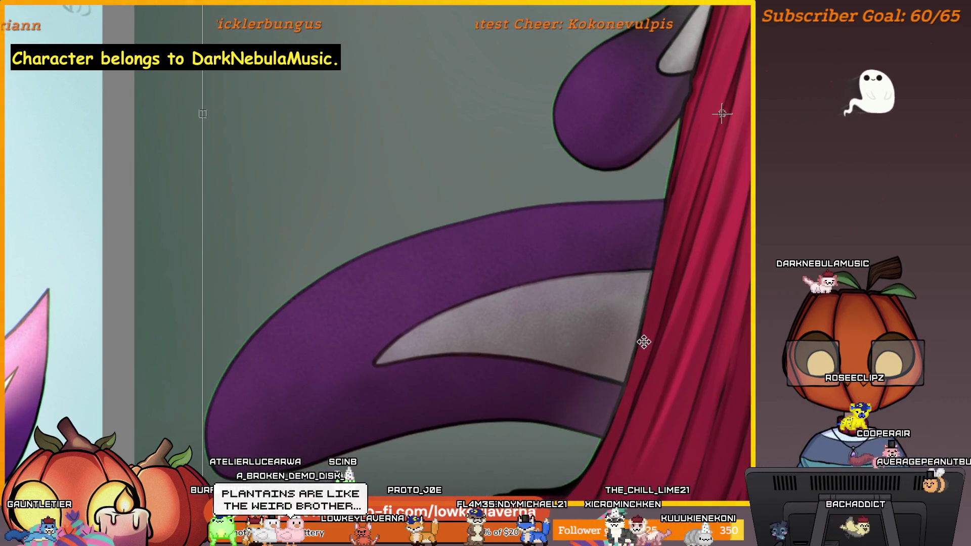
pyautogui.scroll(-2, 618, 387)
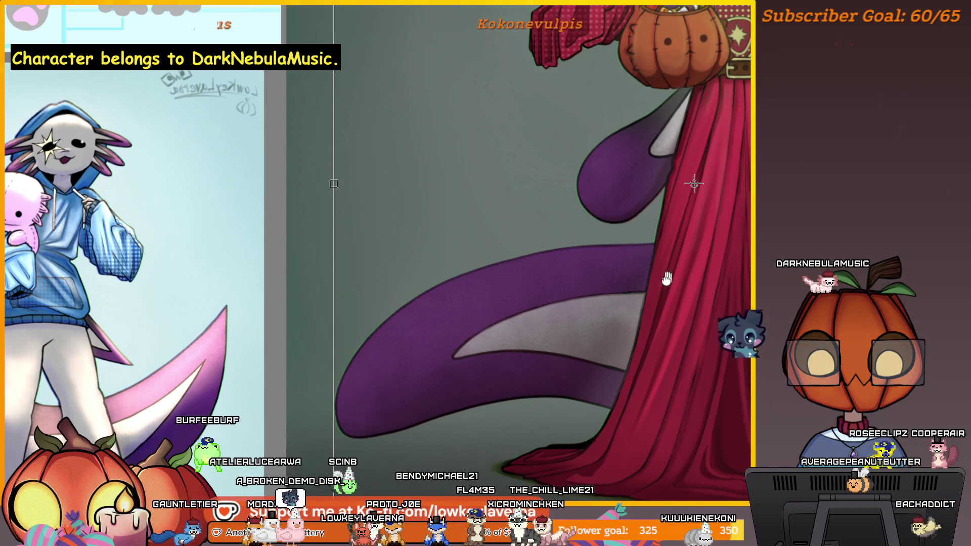
pyautogui.scroll(-2, 667, 277)
pyautogui.scroll(1, 660, 288)
pyautogui.scroll(2, 629, 342)
pyautogui.scroll(1, 602, 407)
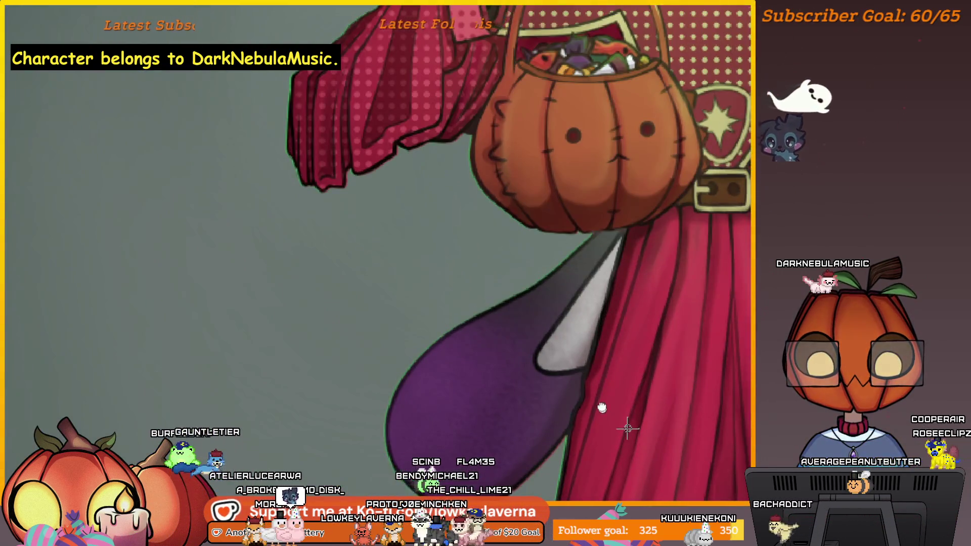
pyautogui.moveTo(601, 407); pyautogui.dragTo(645, 344)
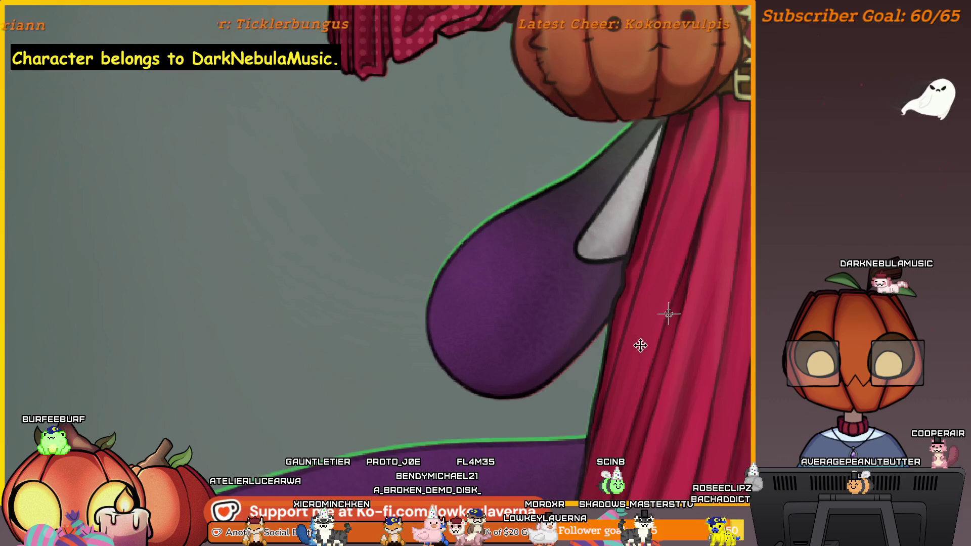
pyautogui.scroll(-2, 639, 347)
pyautogui.scroll(1, 653, 364)
pyautogui.scroll(1, 644, 379)
pyautogui.scroll(2, 571, 381)
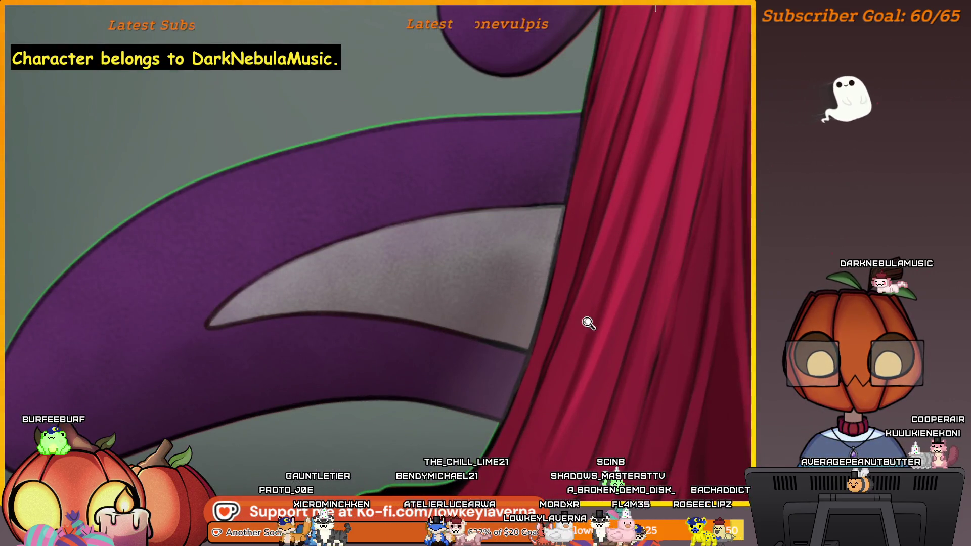
pyautogui.scroll(-3, 588, 323)
pyautogui.scroll(-1, 588, 323)
pyautogui.moveTo(531, 386); pyautogui.dragTo(597, 386)
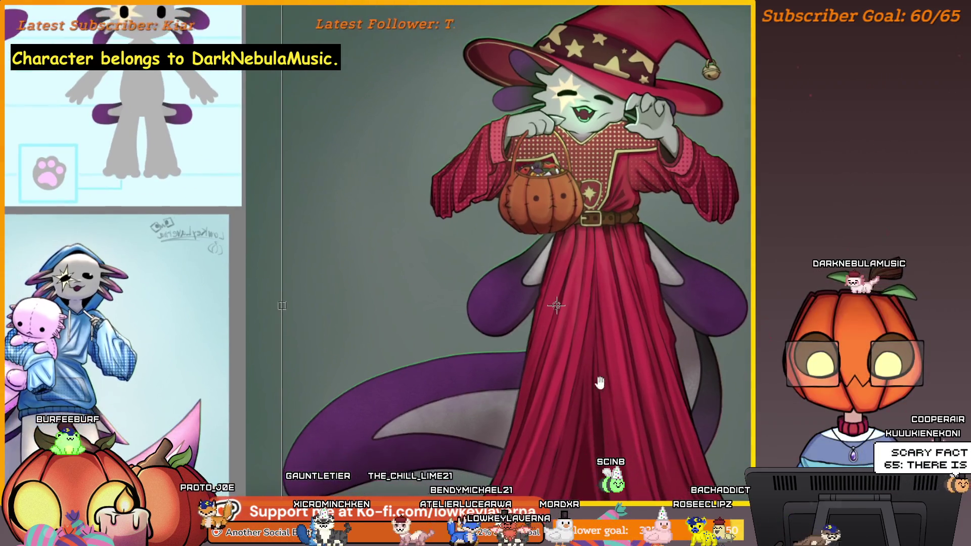
pyautogui.scroll(2, 570, 333)
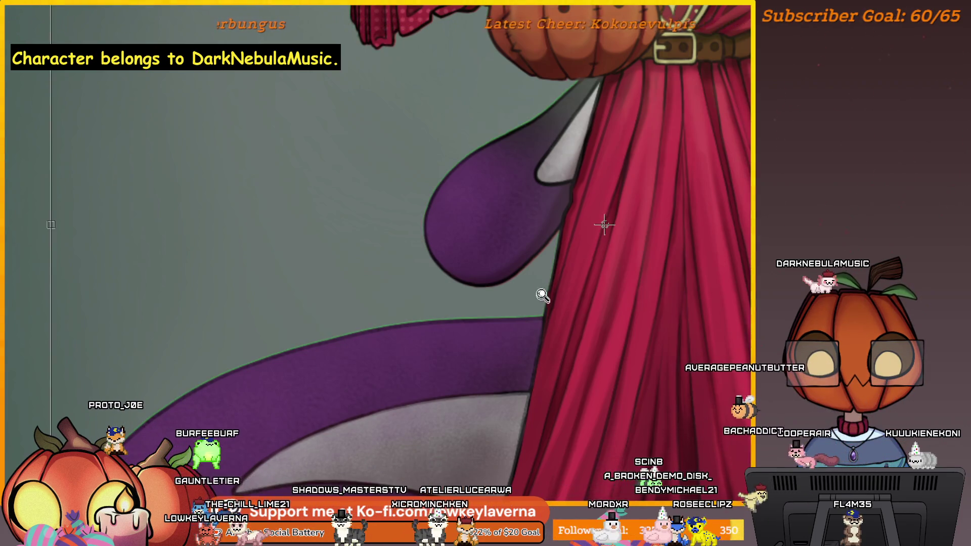
pyautogui.scroll(2, 544, 299)
pyautogui.scroll(-1, 546, 313)
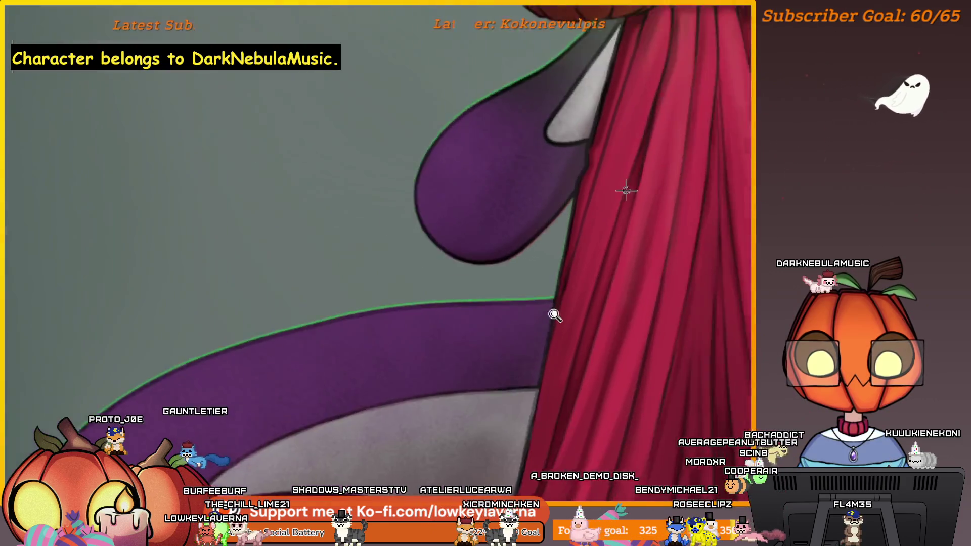
pyautogui.scroll(-1, 547, 281)
pyautogui.scroll(-1, 433, 331)
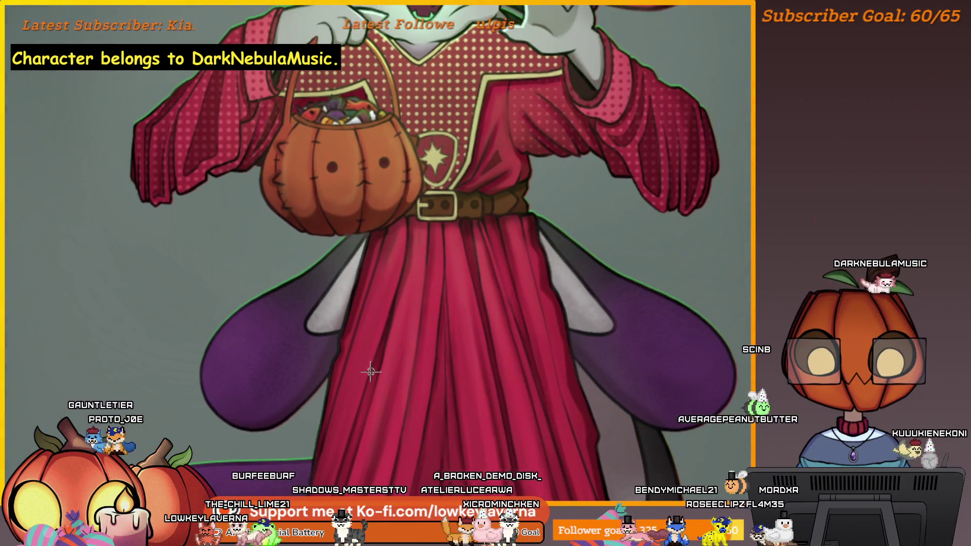
pyautogui.scroll(-1, 410, 358)
pyautogui.scroll(-1, 440, 346)
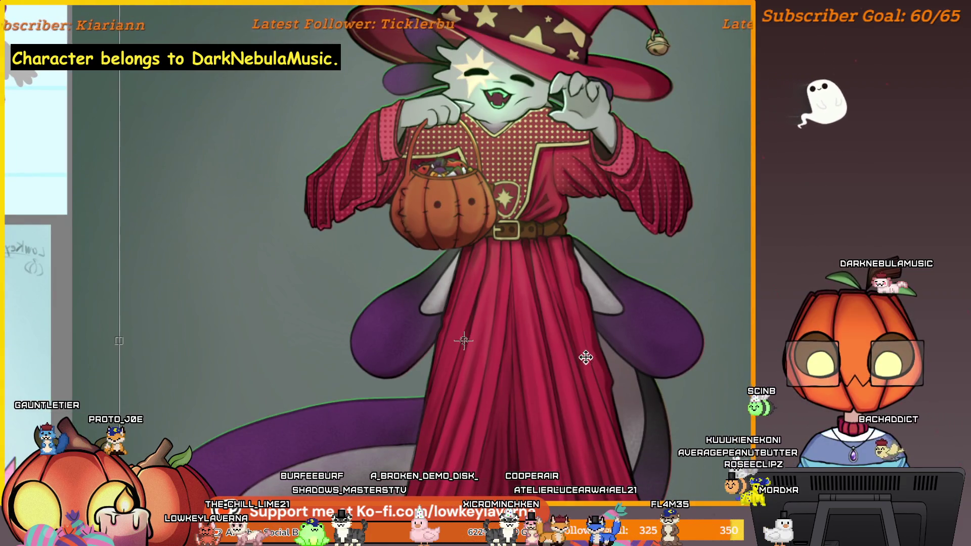
pyautogui.scroll(1, 586, 358)
pyautogui.scroll(1, 547, 333)
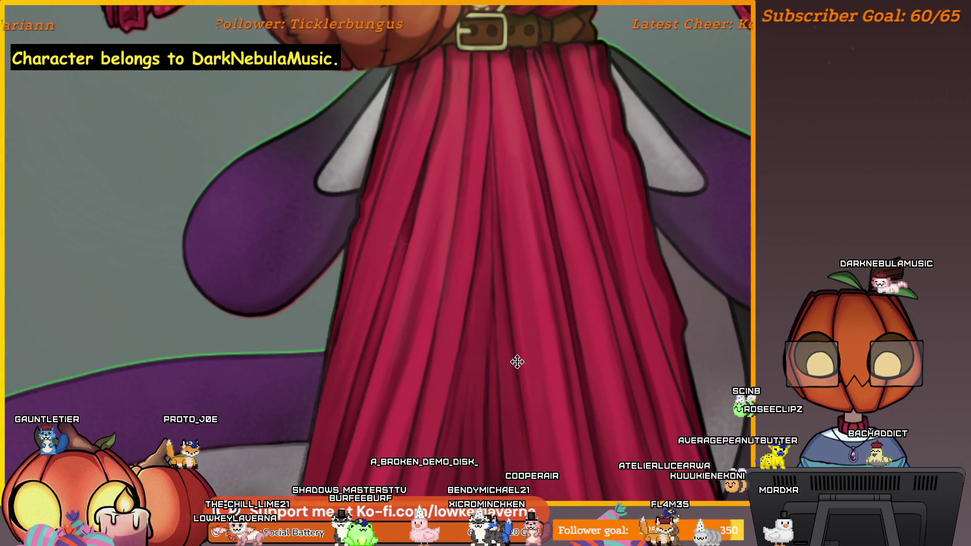
pyautogui.scroll(-2, 521, 369)
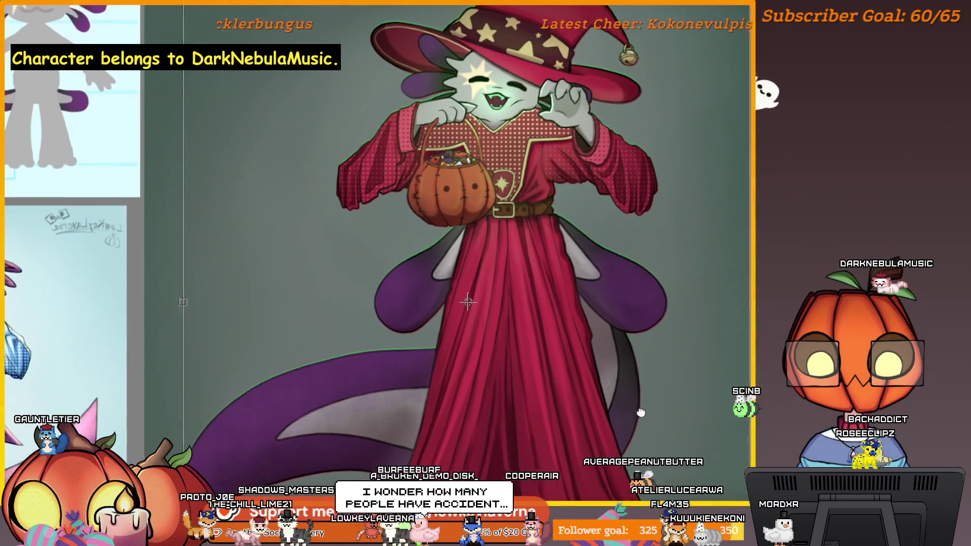
pyautogui.scroll(1, 620, 347)
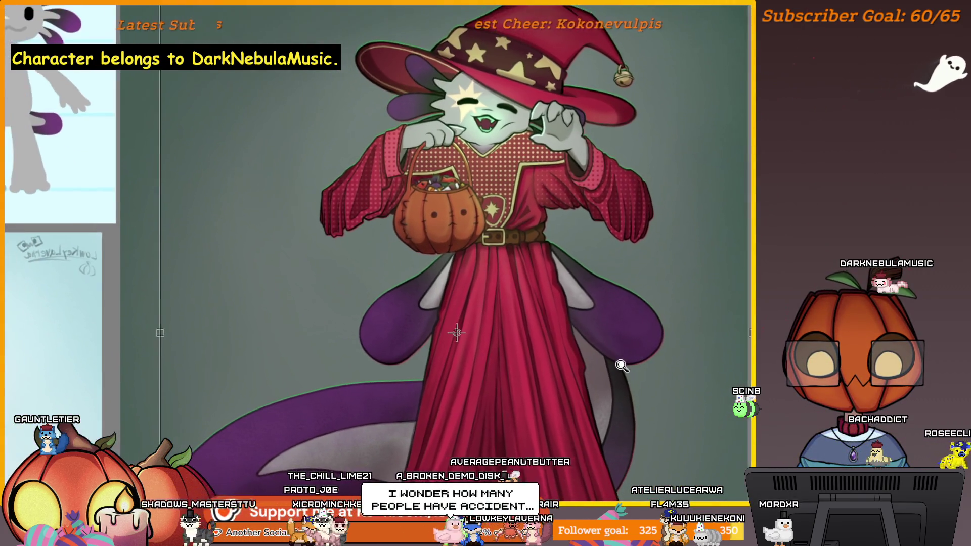
pyautogui.scroll(1, 630, 351)
pyautogui.scroll(-2, 649, 358)
pyautogui.scroll(1, 649, 359)
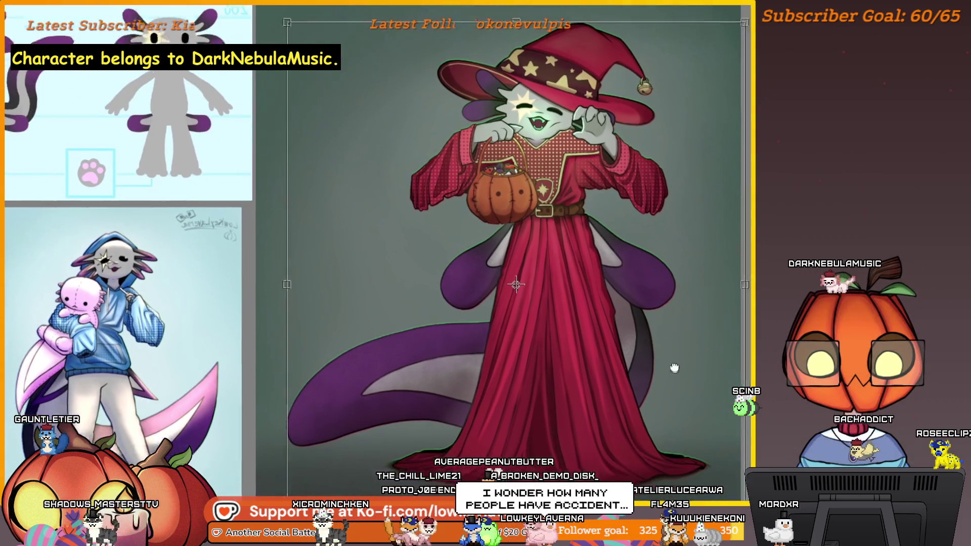
pyautogui.scroll(-1, 648, 358)
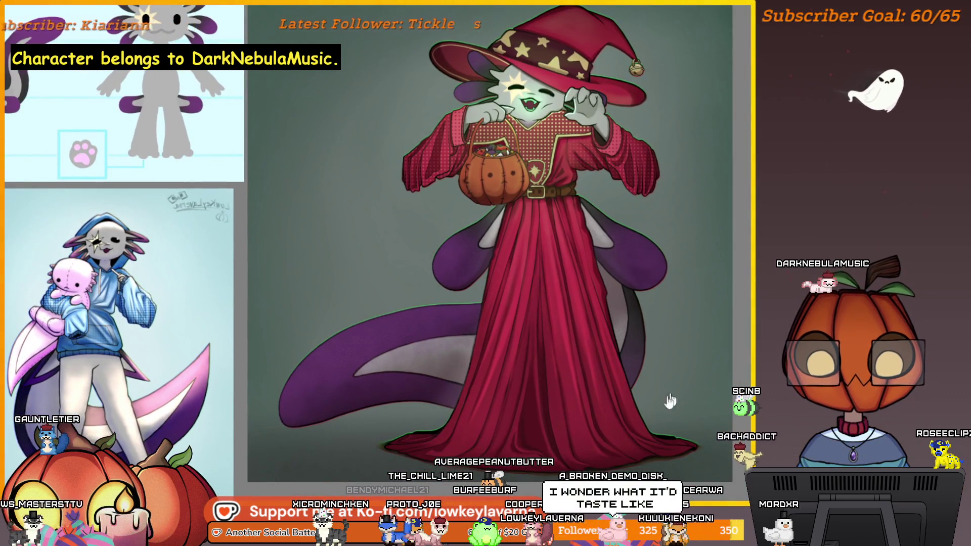
pyautogui.scroll(3, 680, 392)
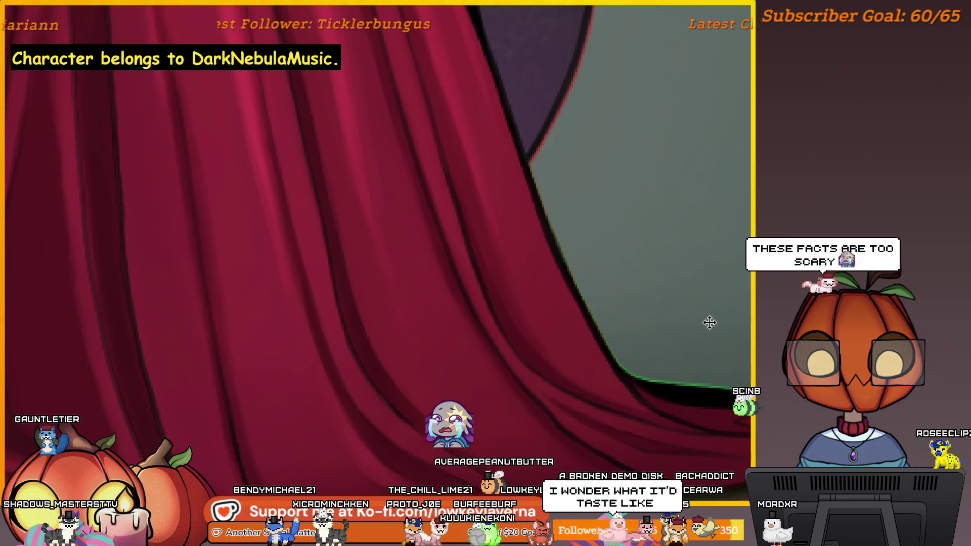
pyautogui.scroll(-2, 713, 258)
pyautogui.scroll(-1, 705, 303)
pyautogui.scroll(-1, 705, 349)
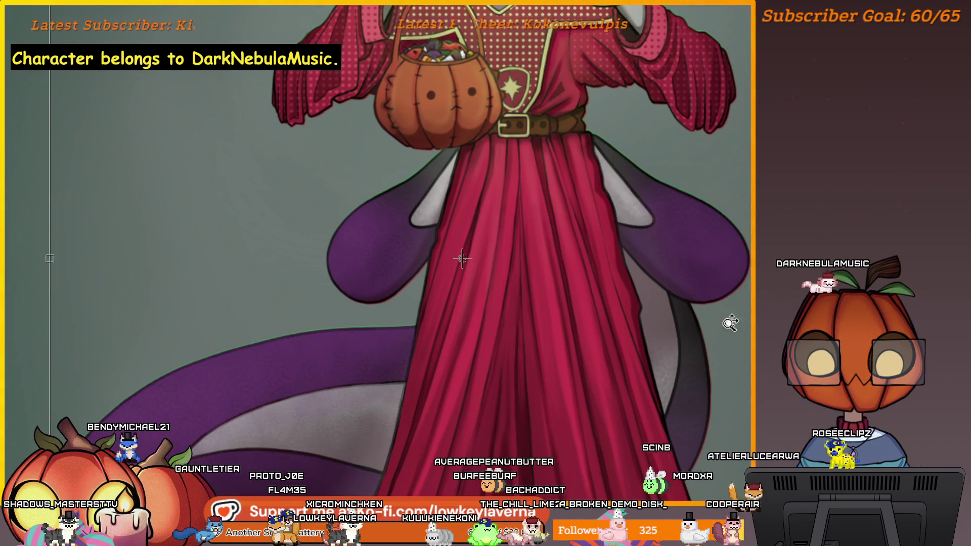
pyautogui.scroll(3, 732, 316)
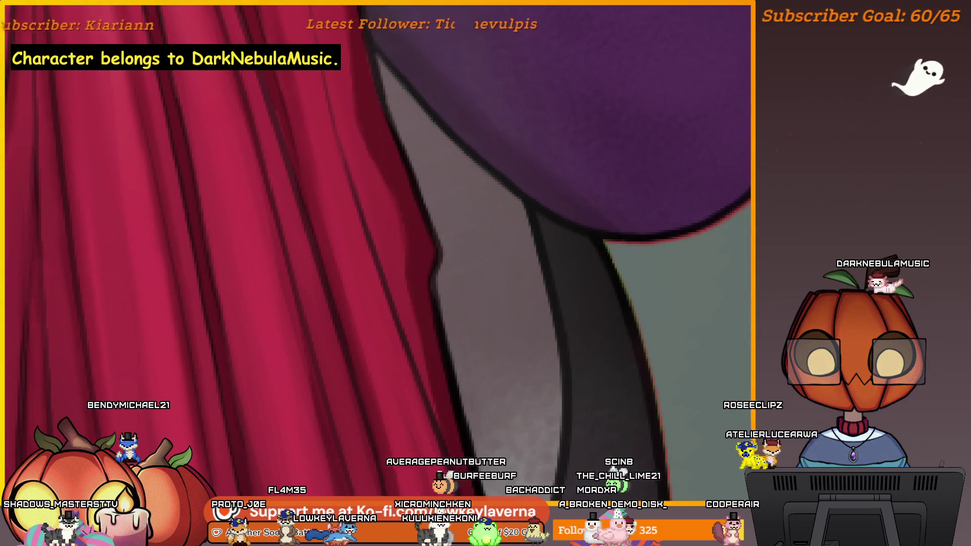
pyautogui.scroll(-5, 667, 317)
pyautogui.scroll(2, 668, 317)
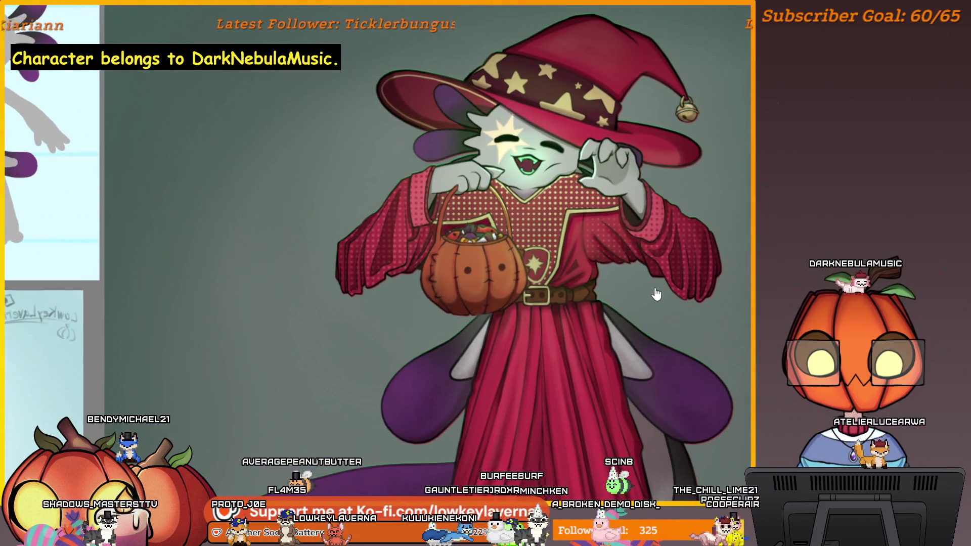
pyautogui.scroll(1, 652, 303)
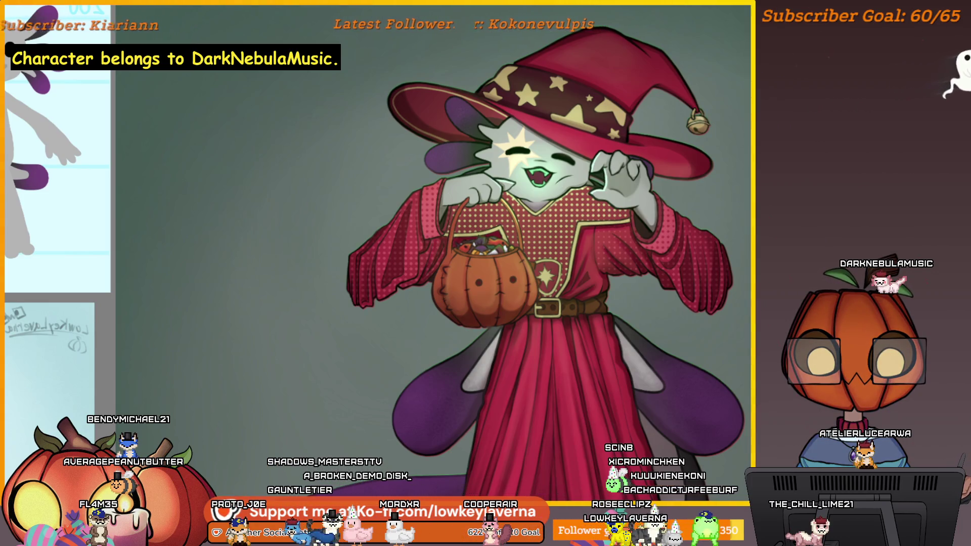
pyautogui.scroll(-3, 685, 283)
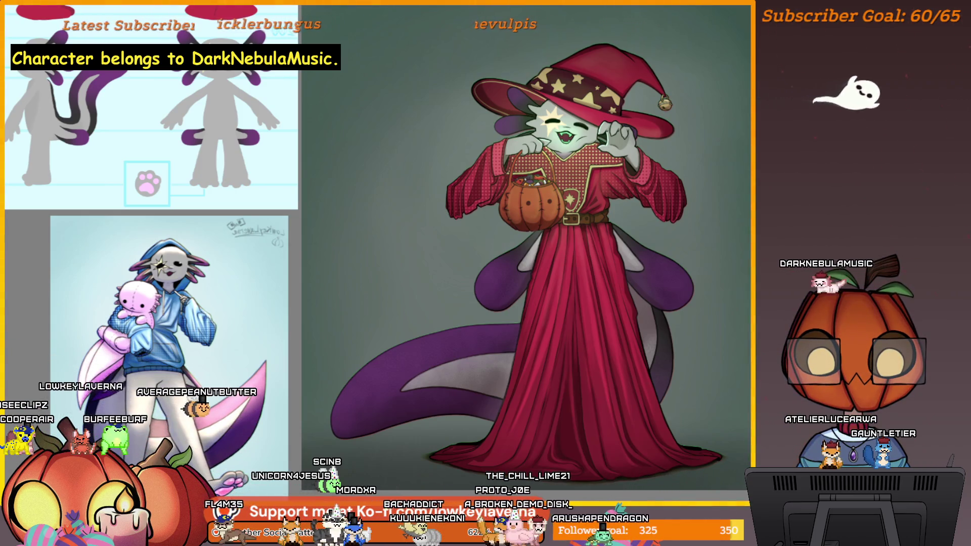
pyautogui.scroll(-2, 731, 274)
pyautogui.scroll(-2, 737, 346)
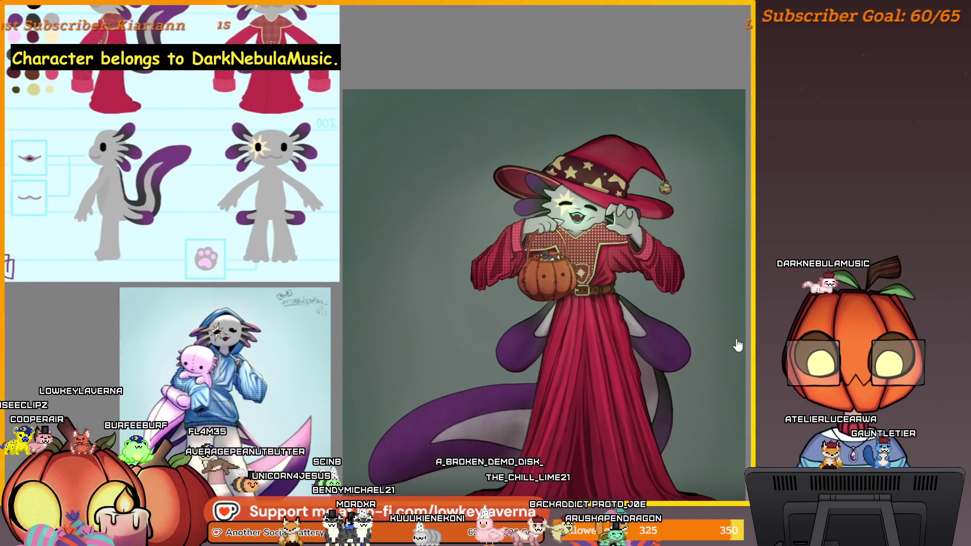
pyautogui.scroll(1, 626, 279)
pyautogui.scroll(1, 626, 280)
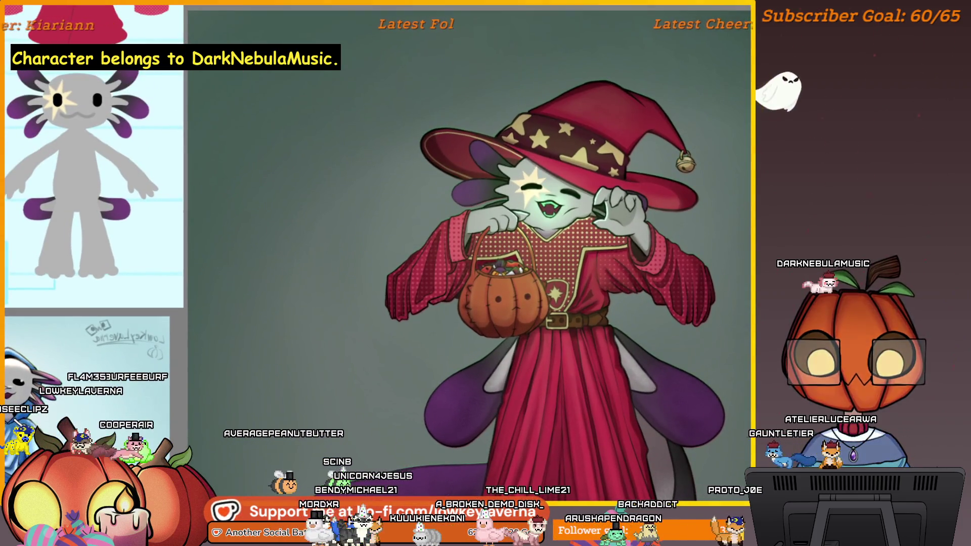
pyautogui.scroll(1, 626, 280)
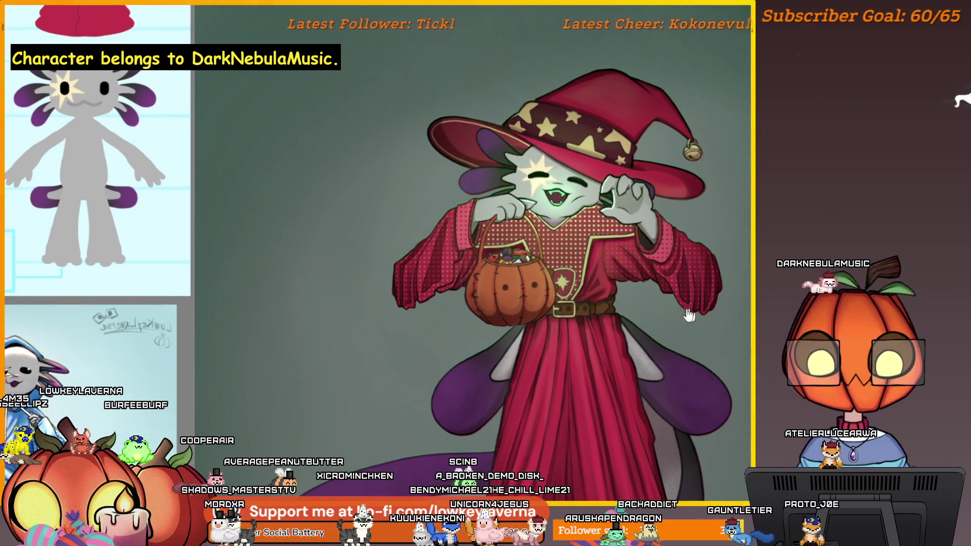
pyautogui.scroll(-1, 705, 296)
pyautogui.moveTo(712, 344); pyautogui.dragTo(727, 262)
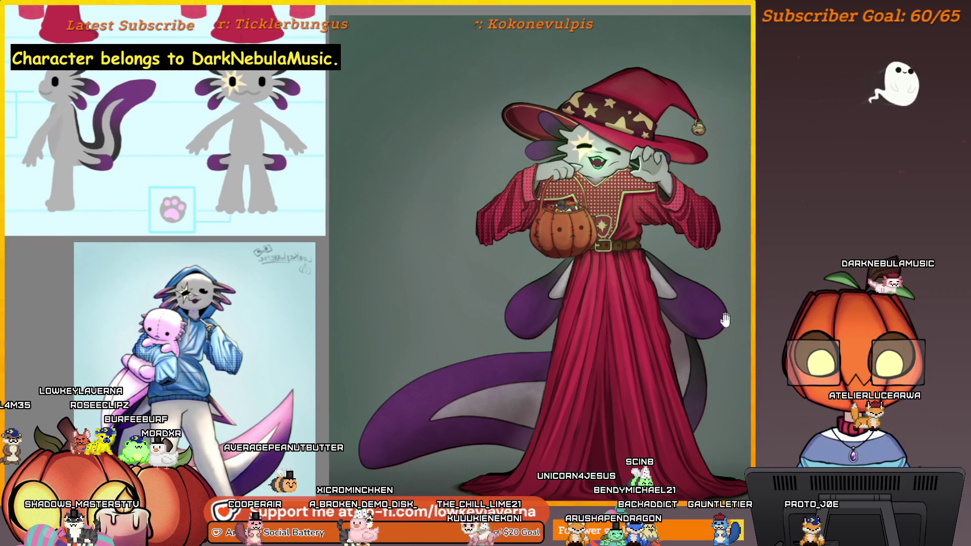
pyautogui.moveTo(739, 303); pyautogui.dragTo(733, 311)
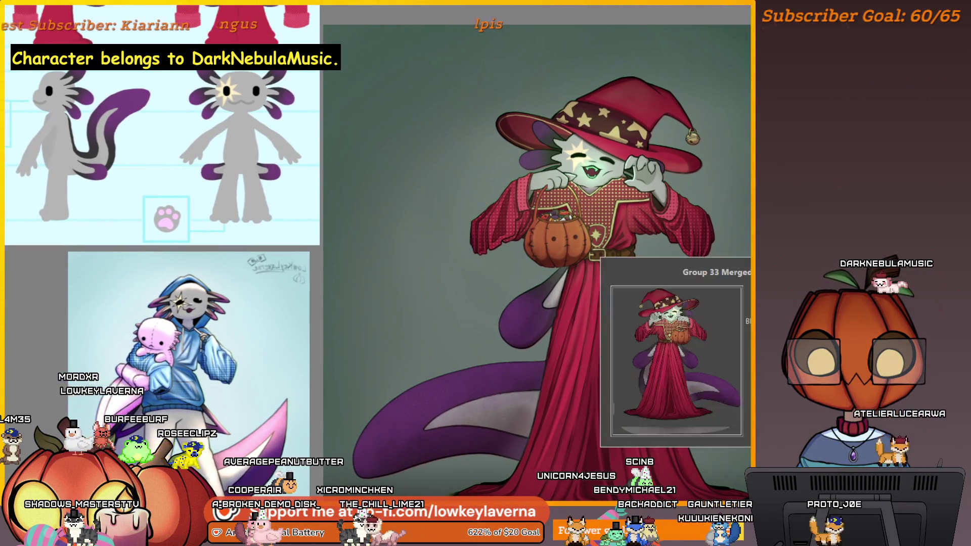
pyautogui.scroll(-1, 714, 260)
pyautogui.scroll(-1, 715, 310)
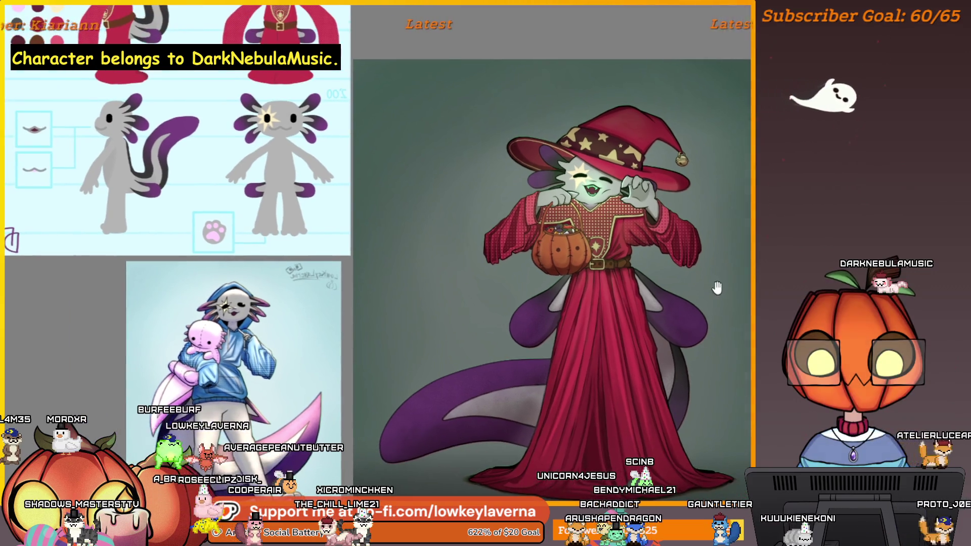
pyautogui.scroll(-1, 713, 315)
pyautogui.moveTo(714, 319); pyautogui.dragTo(711, 312)
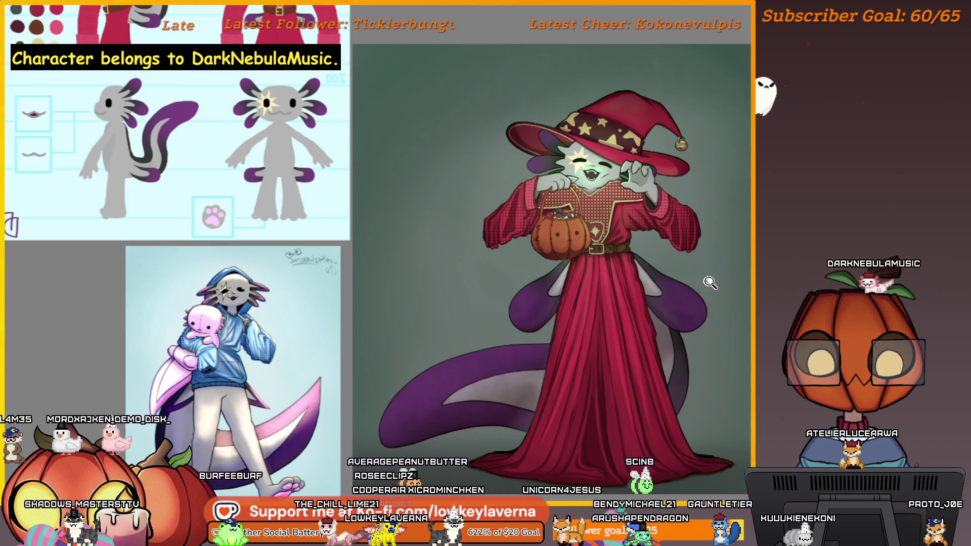
pyautogui.scroll(1, 709, 282)
pyautogui.scroll(1, 710, 283)
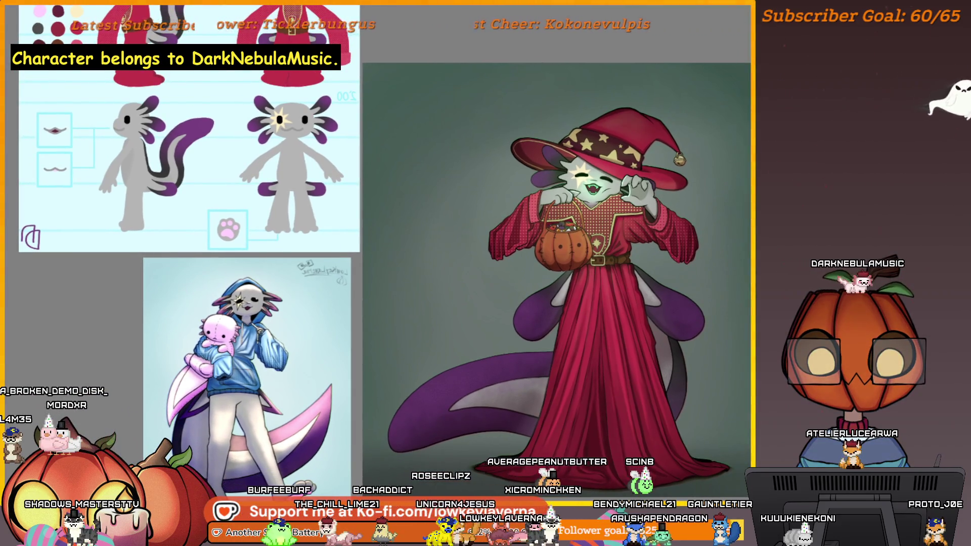
pyautogui.moveTo(461, 301)
pyautogui.mouseDown()
pyautogui.moveTo(552, 385)
pyautogui.moveTo(526, 361)
pyautogui.mouseUp()
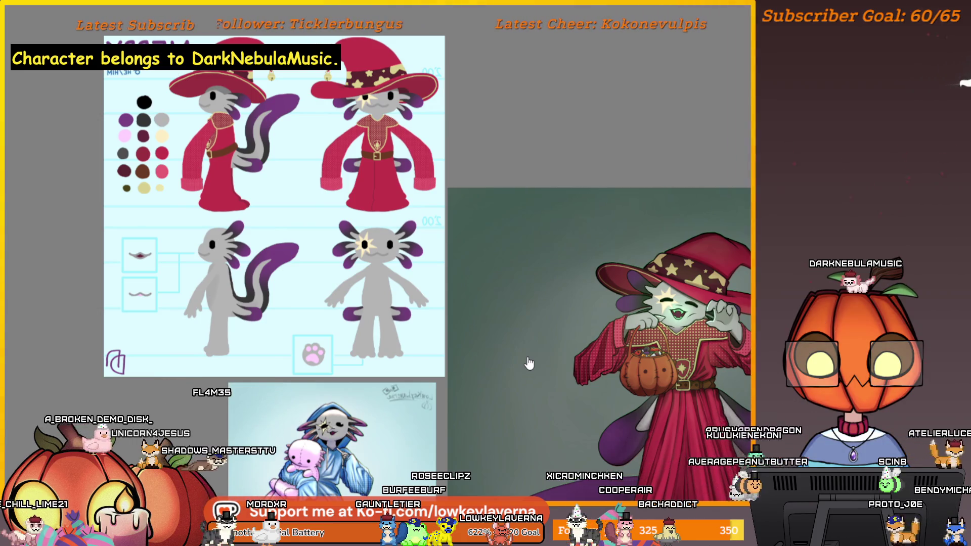
pyautogui.click(612, 313)
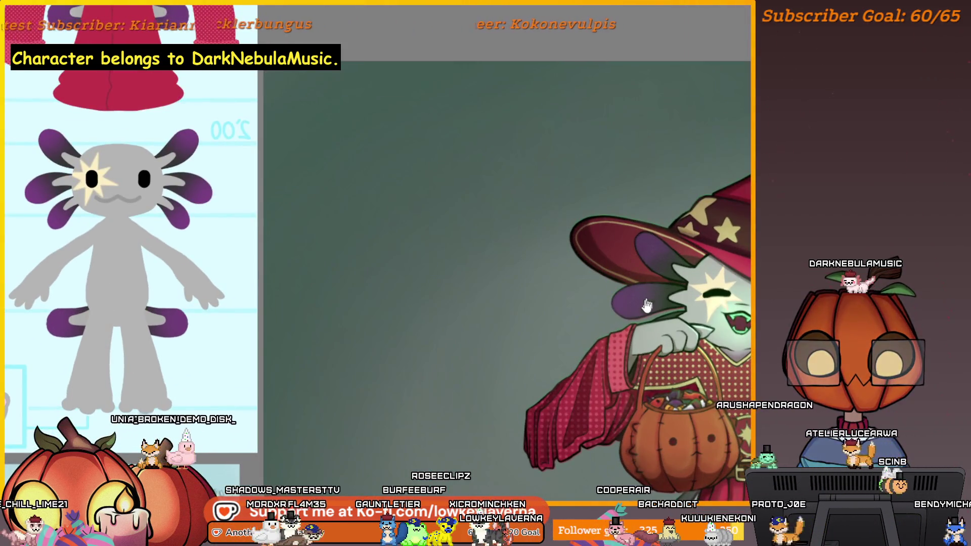
pyautogui.keyDown('alt'); pyautogui.click(576, 319); pyautogui.keyUp('alt')
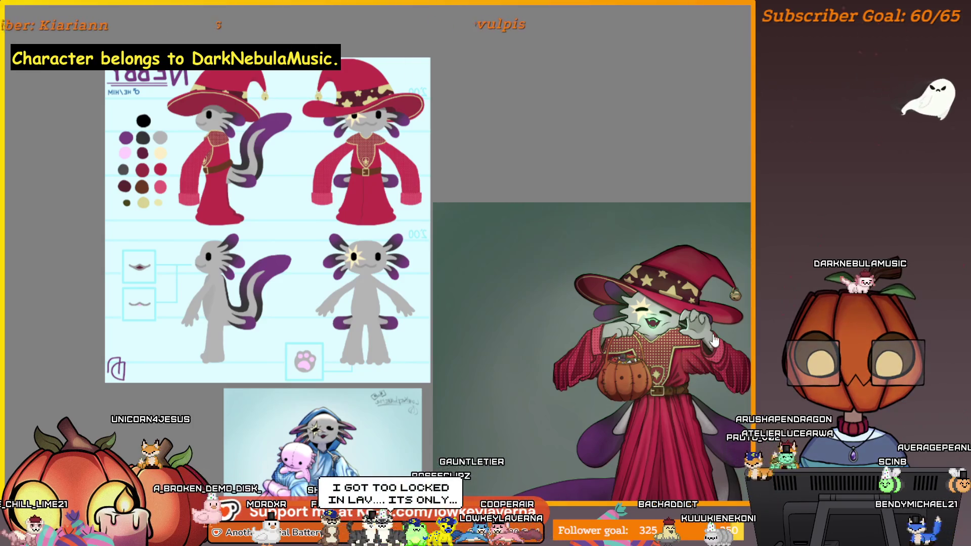
pyautogui.scroll(2, 425, 329)
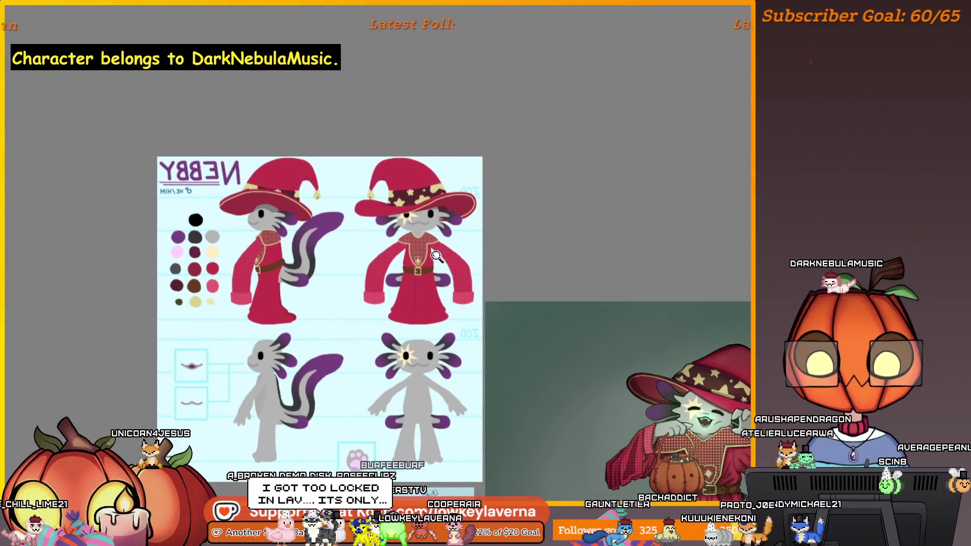
pyautogui.scroll(3, 523, 274)
pyautogui.scroll(-3, 539, 294)
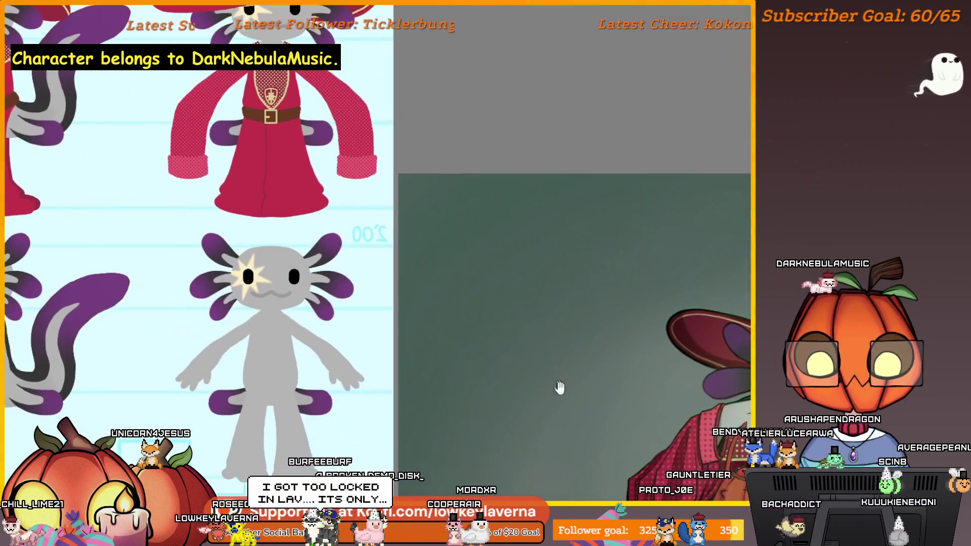
pyautogui.moveTo(559, 390)
pyautogui.mouseDown()
pyautogui.moveTo(213, 306)
pyautogui.moveTo(228, 299)
pyautogui.moveTo(506, 467)
pyautogui.mouseUp()
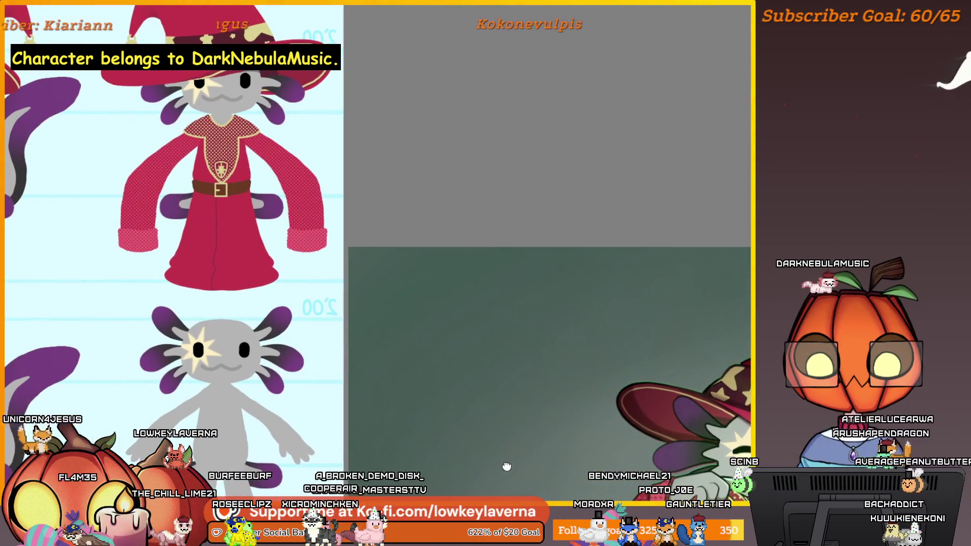
pyautogui.moveTo(506, 467); pyautogui.dragTo(342, 301)
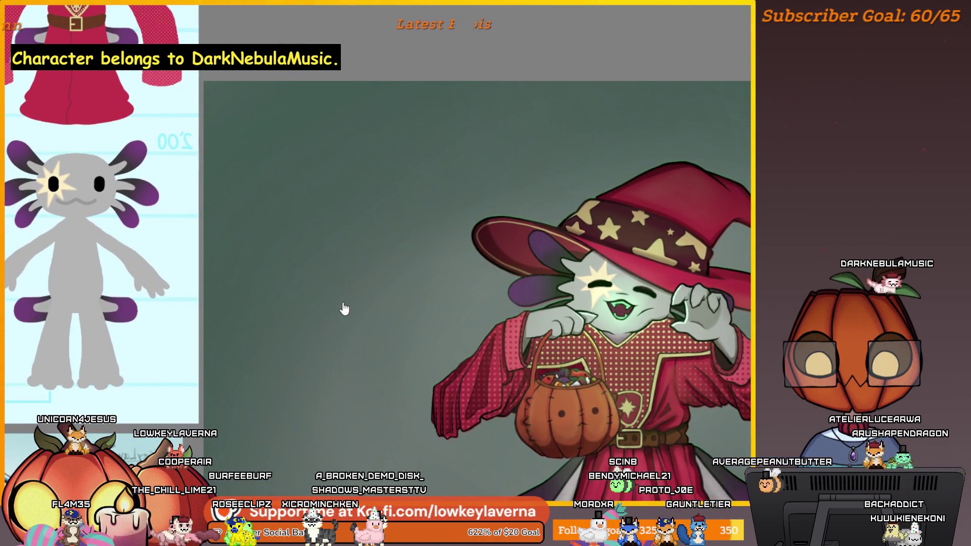
pyautogui.moveTo(342, 302)
pyautogui.mouseDown()
pyautogui.moveTo(477, 440)
pyautogui.moveTo(403, 351)
pyautogui.moveTo(321, 314)
pyautogui.moveTo(392, 416)
pyautogui.moveTo(486, 475)
pyautogui.moveTo(305, 290)
pyautogui.moveTo(542, 422)
pyautogui.moveTo(444, 314)
pyautogui.moveTo(378, 339)
pyautogui.moveTo(693, 369)
pyautogui.moveTo(646, 250)
pyautogui.mouseUp()
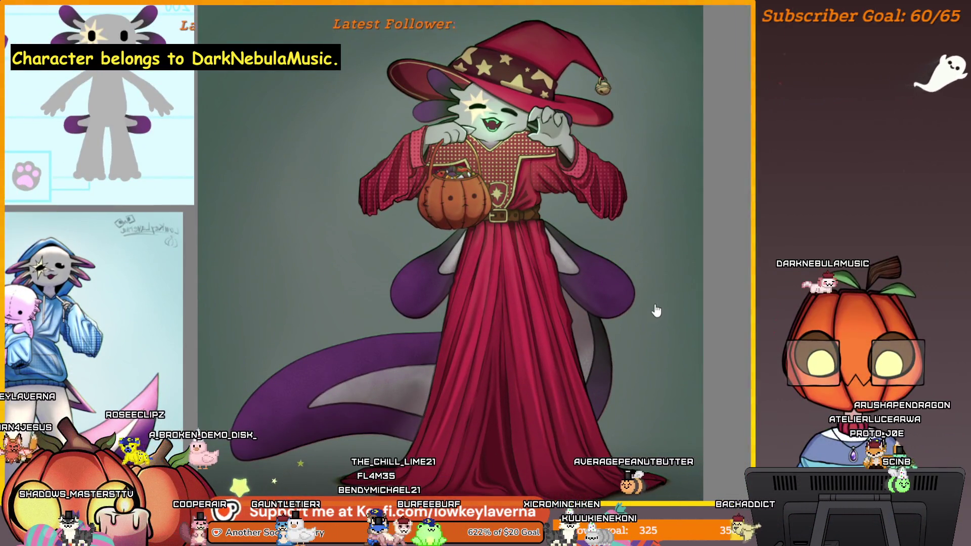
pyautogui.scroll(5, 498, 198)
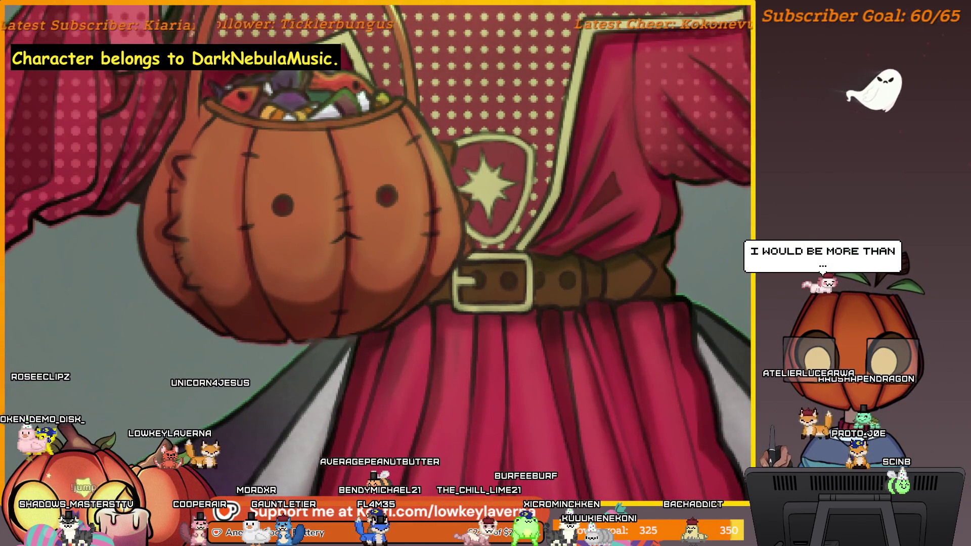
# Sample a belt colour, mirror the view onto the buckle, and shrink the brush to tiny.
pyautogui.press('i')
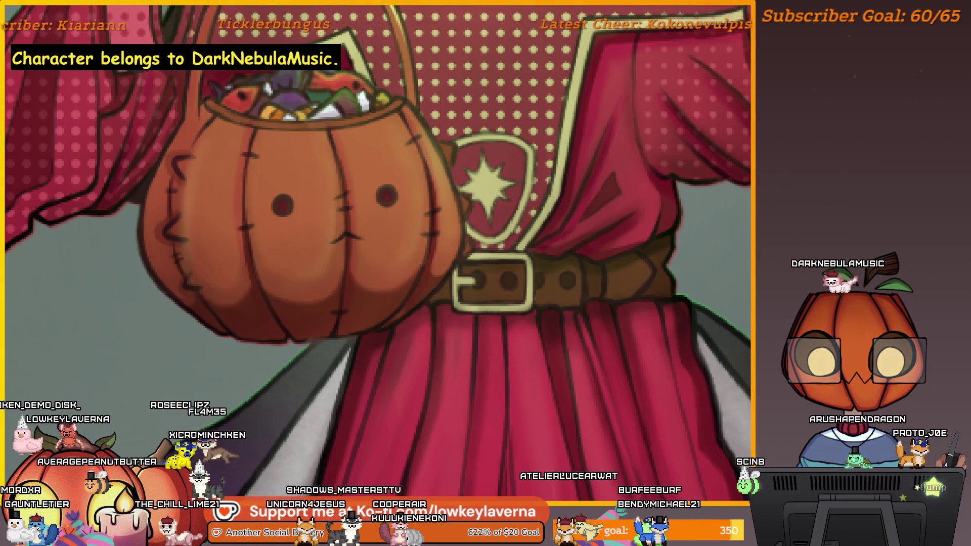
pyautogui.scroll(1, 485, 272)
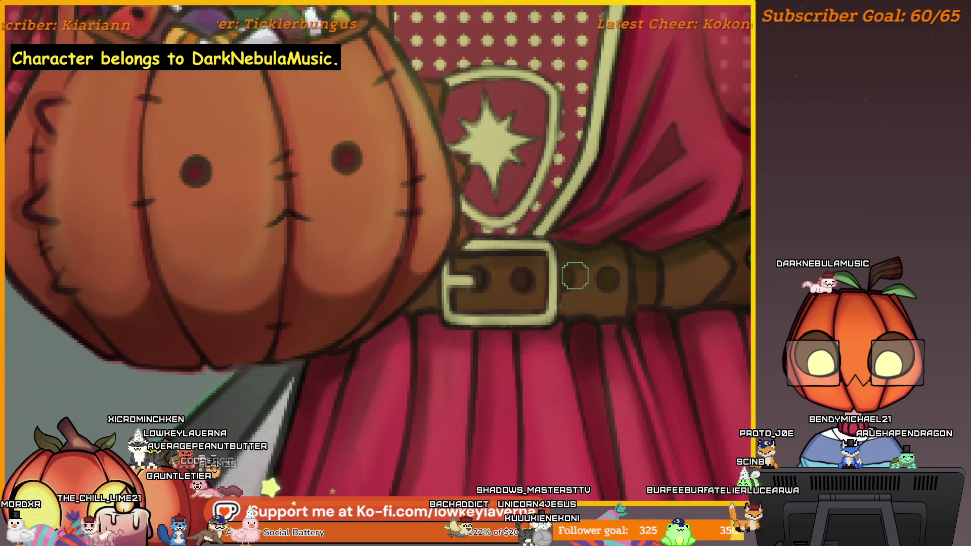
pyautogui.press(']')
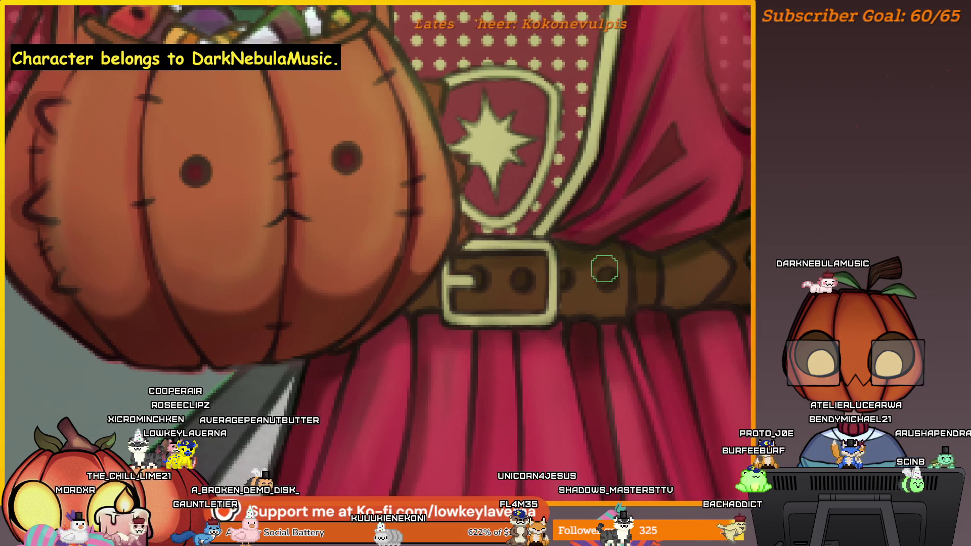
pyautogui.press('m')
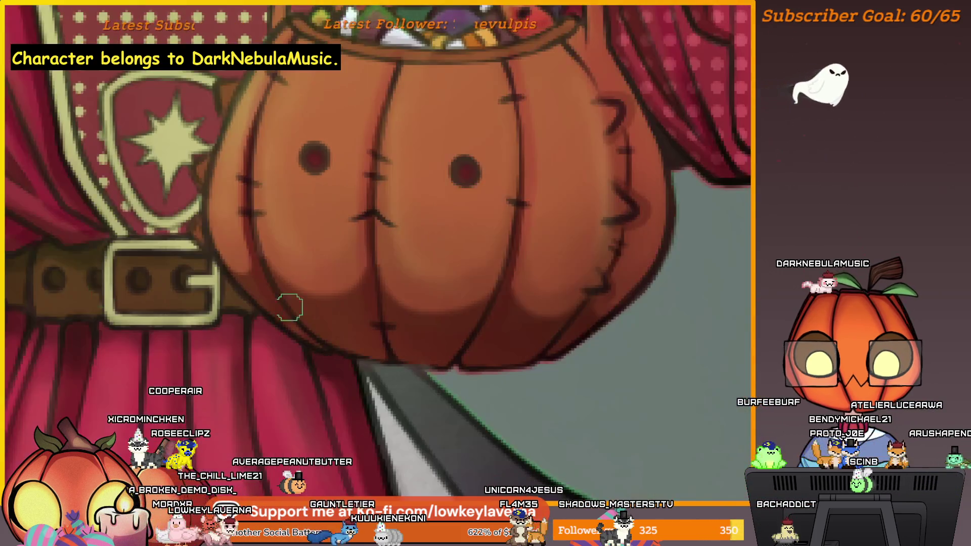
pyautogui.moveTo(303, 309); pyautogui.dragTo(421, 310)
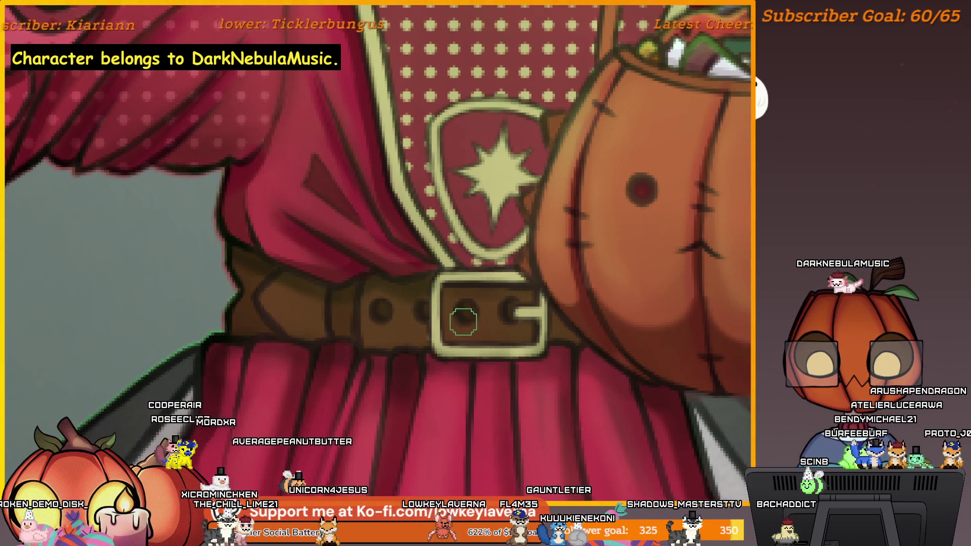
pyautogui.press('[')
pyautogui.scroll(-5, 528, 276)
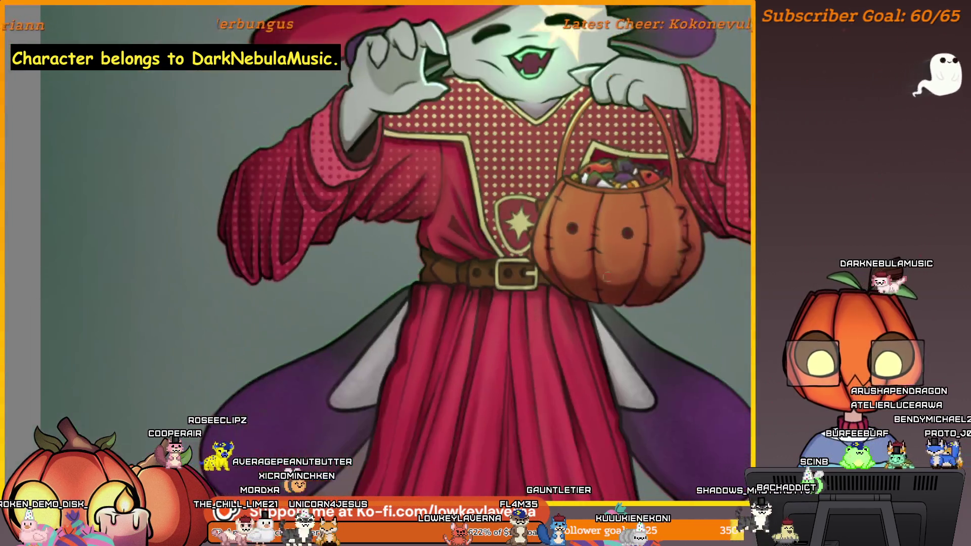
pyautogui.scroll(-1, 552, 311)
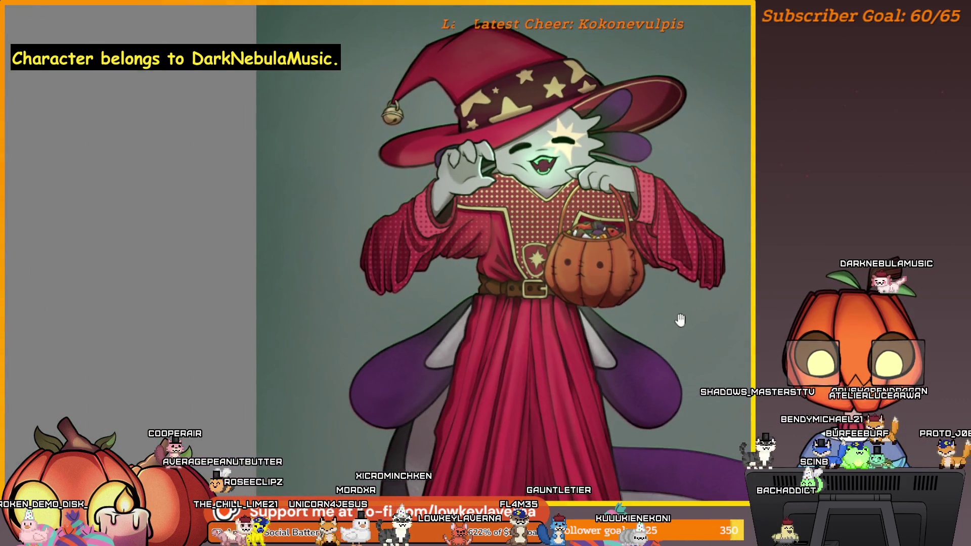
pyautogui.scroll(-1, 552, 311)
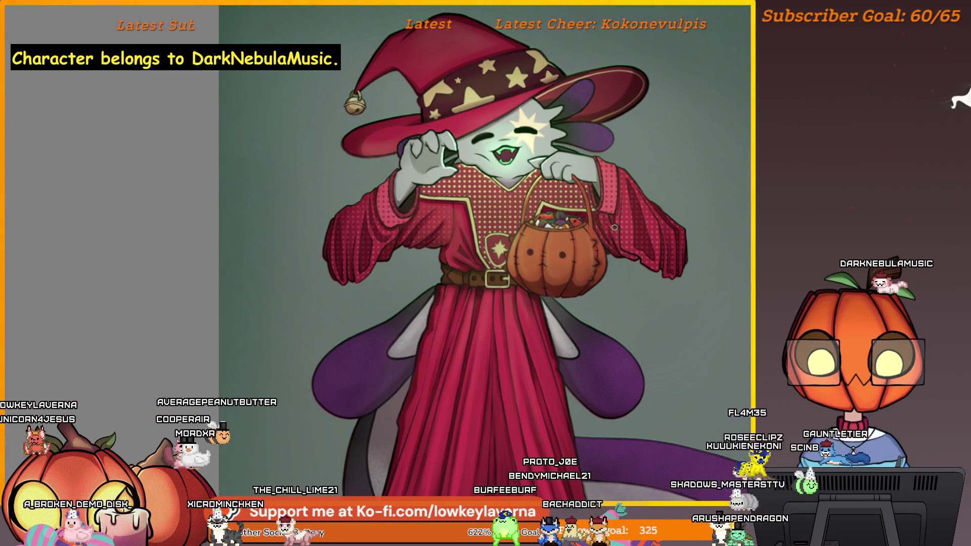
pyautogui.moveTo(628, 271); pyautogui.dragTo(717, 341)
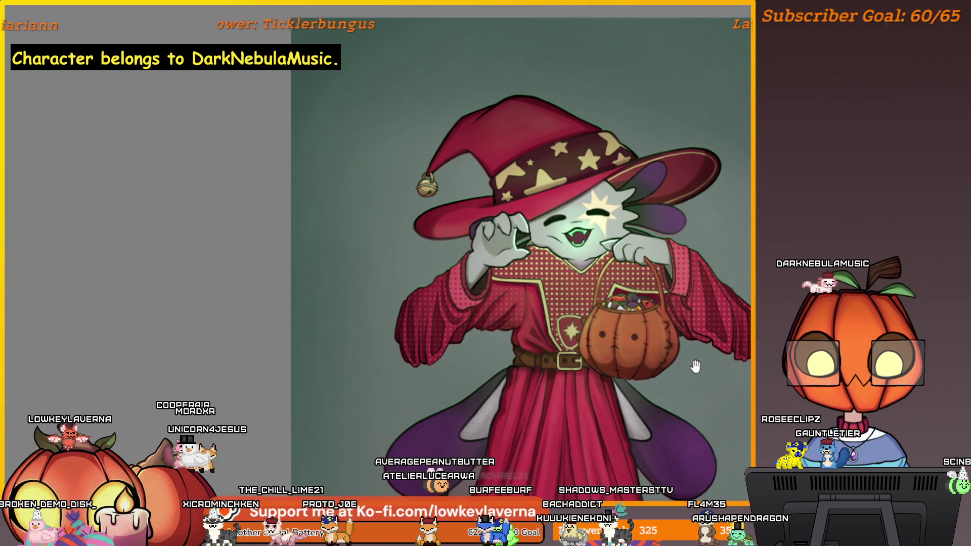
pyautogui.scroll(2, 686, 390)
pyautogui.scroll(2, 554, 269)
pyautogui.scroll(3, 555, 269)
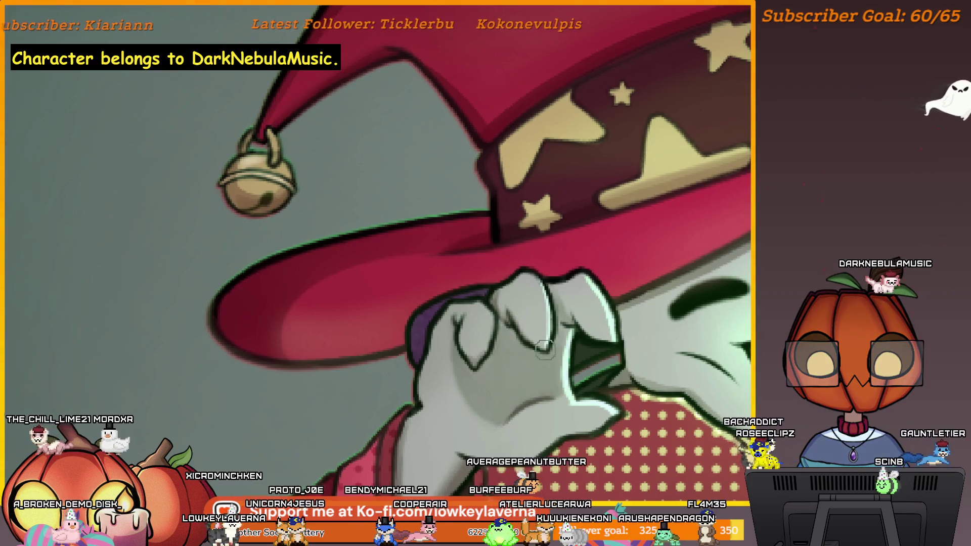
pyautogui.moveTo(476, 357); pyautogui.dragTo(503, 360)
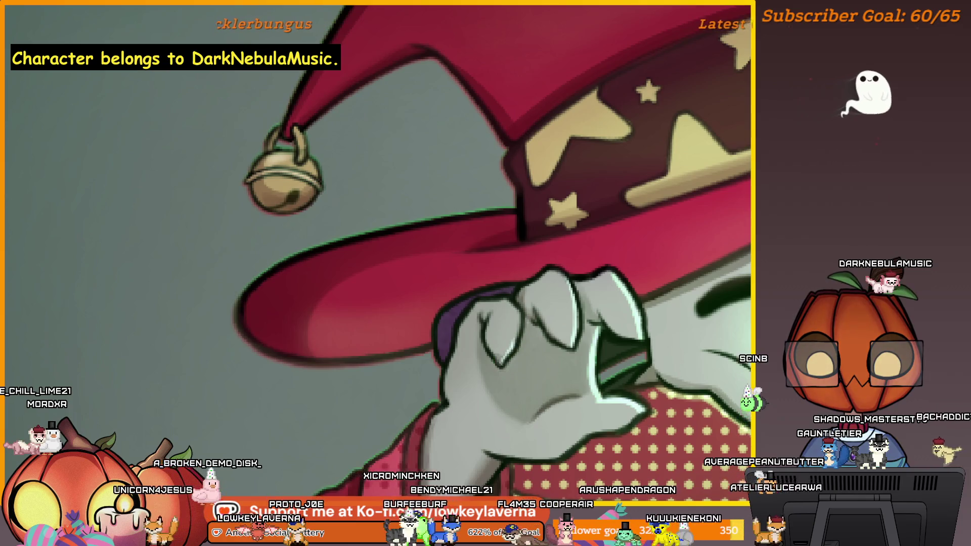
pyautogui.scroll(-2, 658, 290)
pyautogui.scroll(-2, 658, 290)
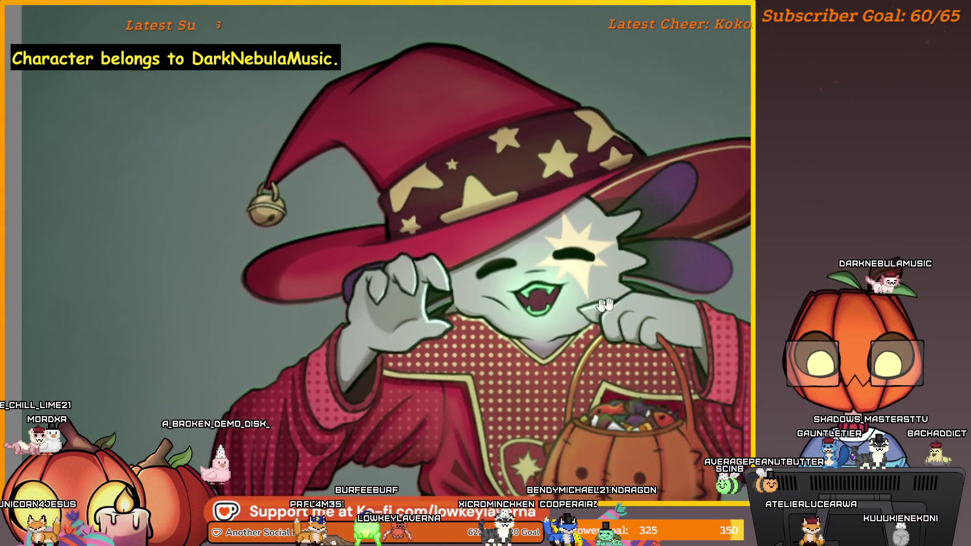
pyautogui.scroll(-2, 658, 291)
pyautogui.scroll(2, 603, 317)
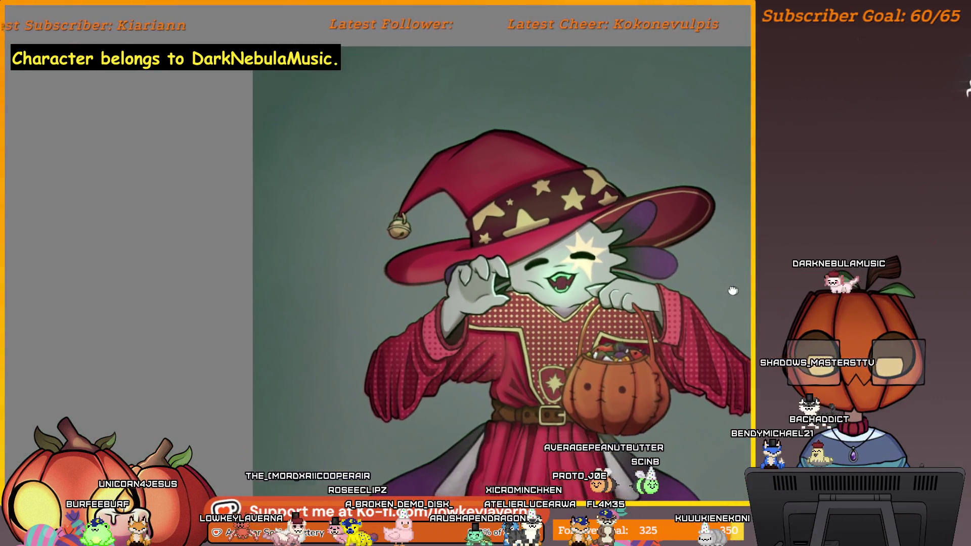
pyautogui.moveTo(732, 290); pyautogui.dragTo(721, 255)
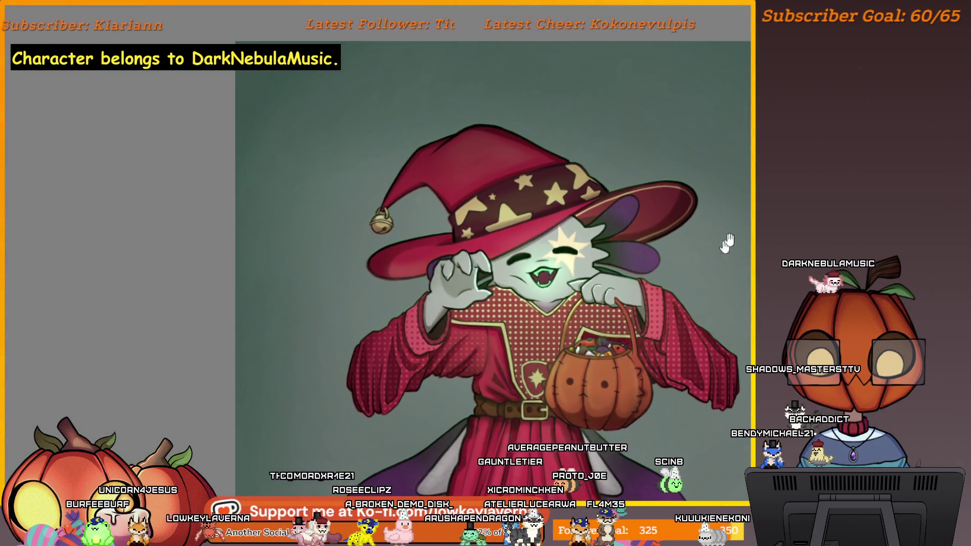
# Shift the face close-up view slightly while checking against the reference sheets.
pyautogui.moveTo(673, 283); pyautogui.dragTo(697, 280)
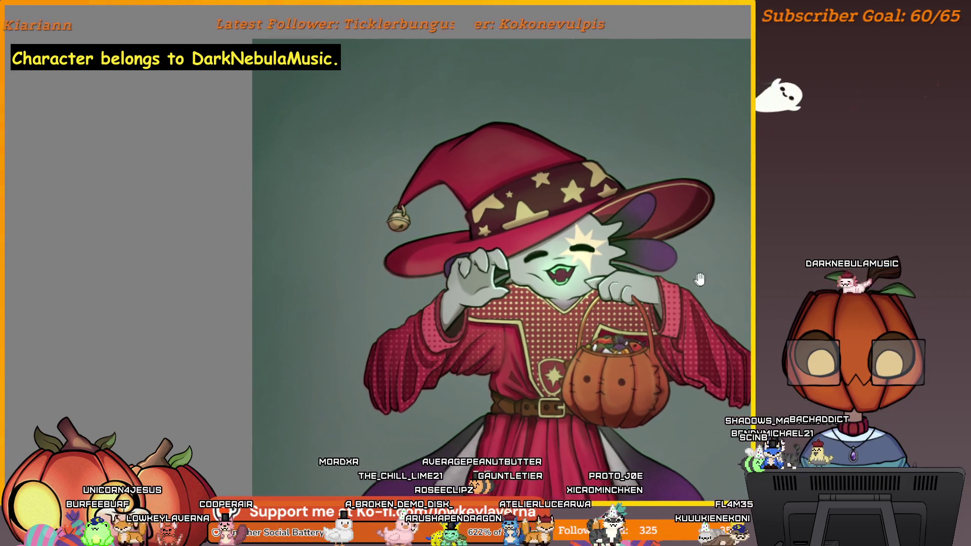
pyautogui.scroll(3, 691, 267)
pyautogui.scroll(3, 691, 267)
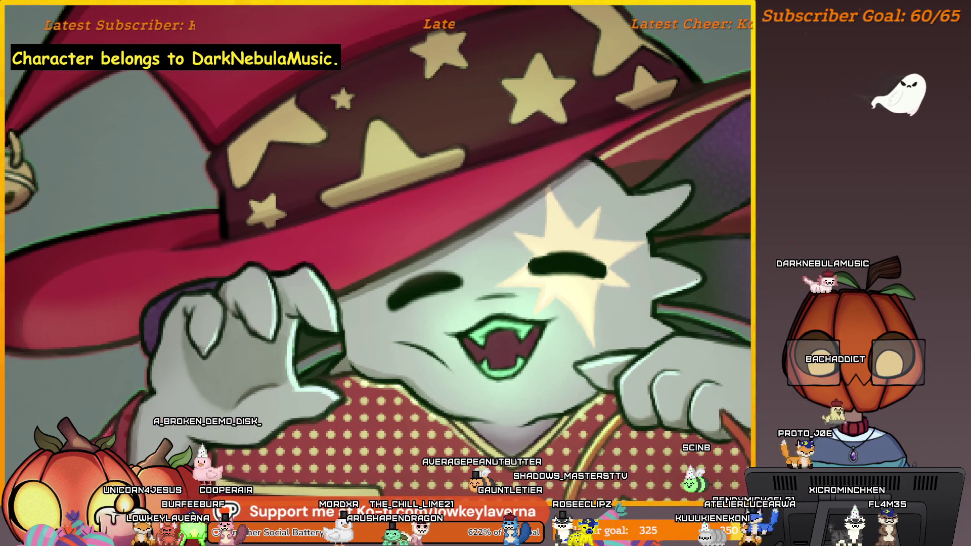
pyautogui.moveTo(651, 311); pyautogui.dragTo(637, 322)
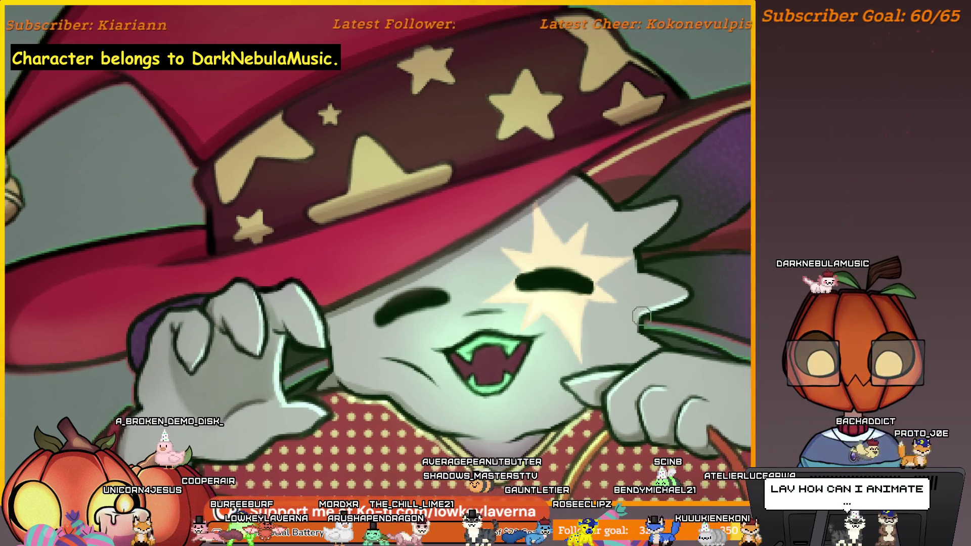
pyautogui.scroll(-3, 674, 252)
pyautogui.scroll(-2, 675, 252)
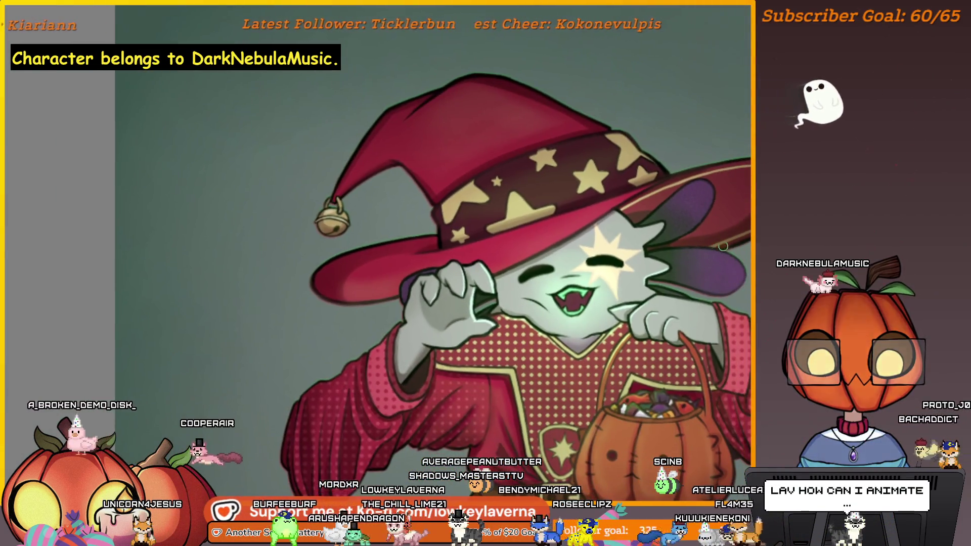
pyautogui.scroll(5, 630, 248)
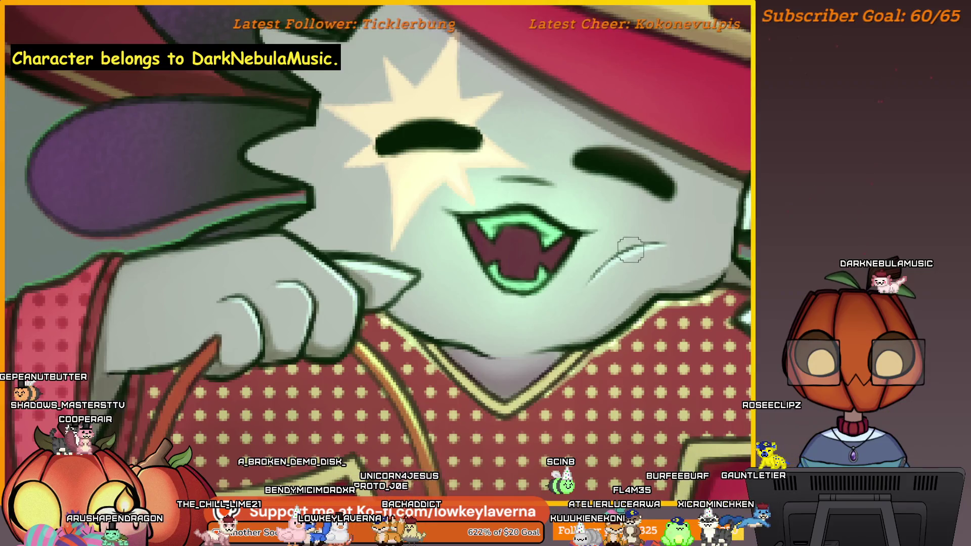
pyautogui.scroll(-2, 615, 262)
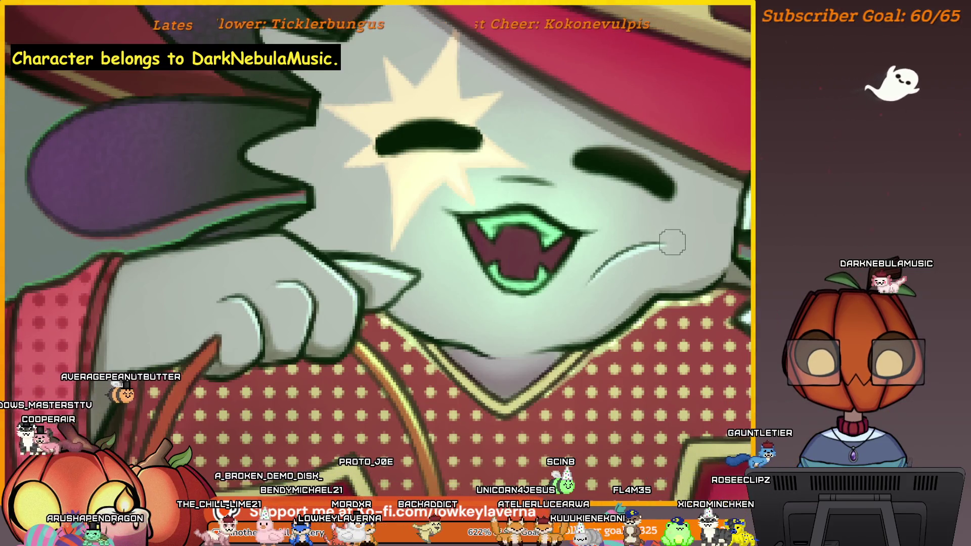
pyautogui.scroll(-2, 630, 298)
pyautogui.scroll(1, 680, 246)
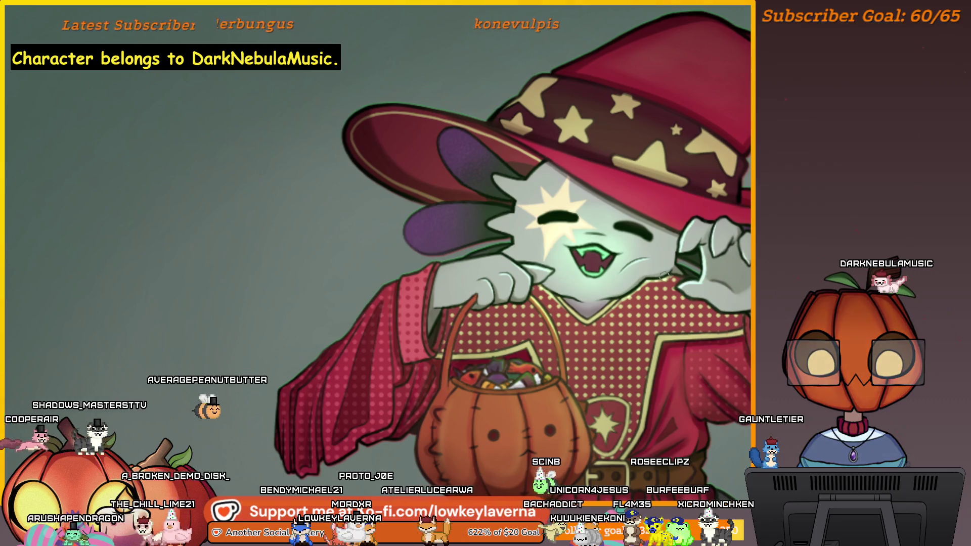
pyautogui.scroll(3, 727, 193)
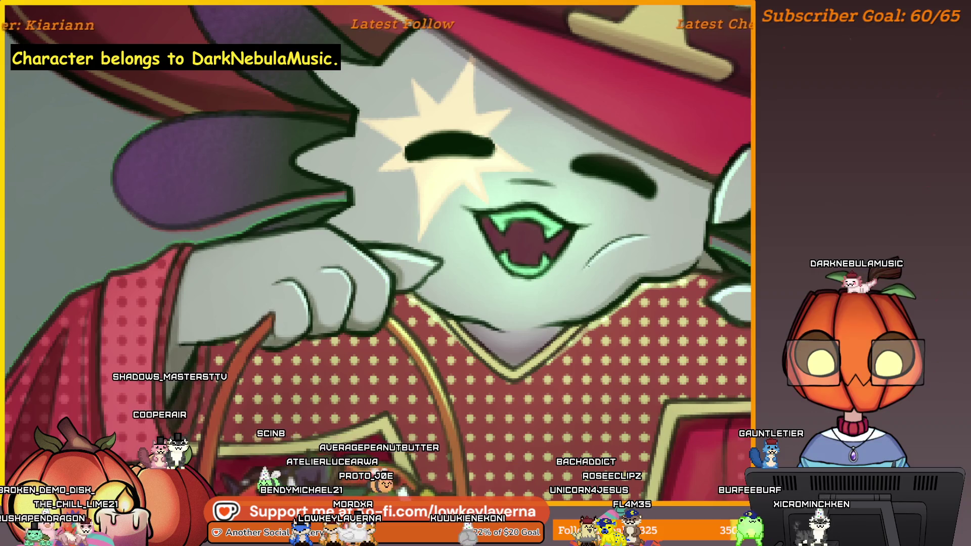
pyautogui.scroll(-3, 380, 266)
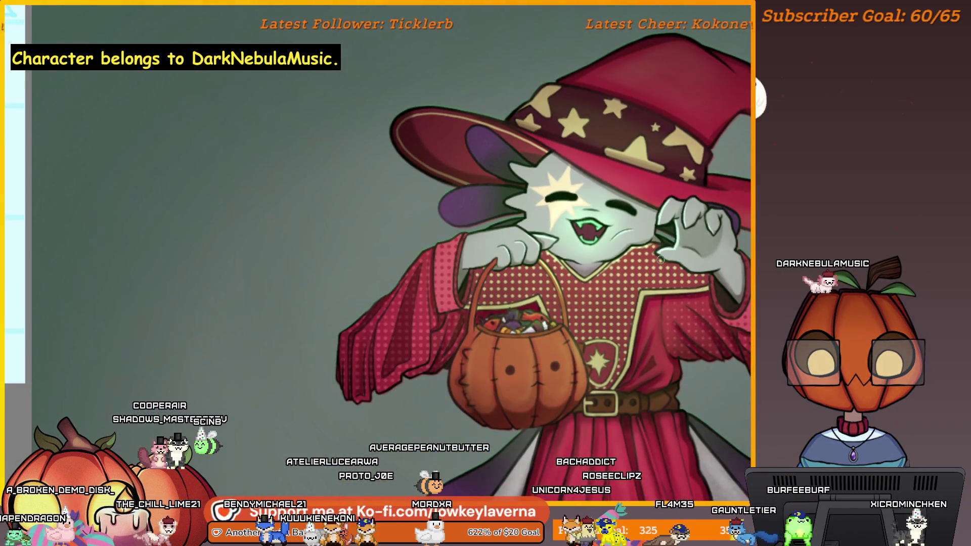
pyautogui.scroll(-1, 658, 267)
pyautogui.scroll(-1, 658, 267)
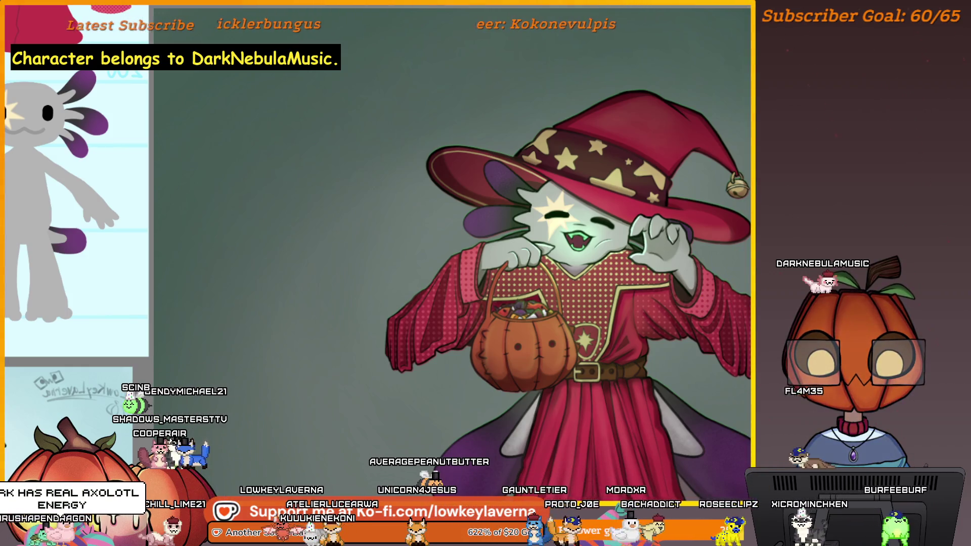
pyautogui.scroll(-1, 725, 283)
pyautogui.scroll(-1, 728, 303)
pyautogui.scroll(-1, 732, 311)
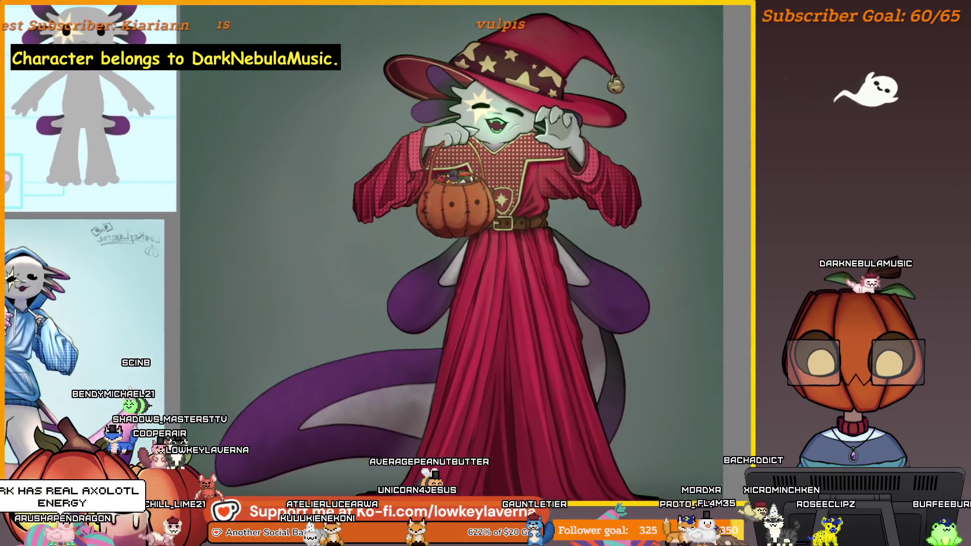
pyautogui.scroll(-1, 732, 312)
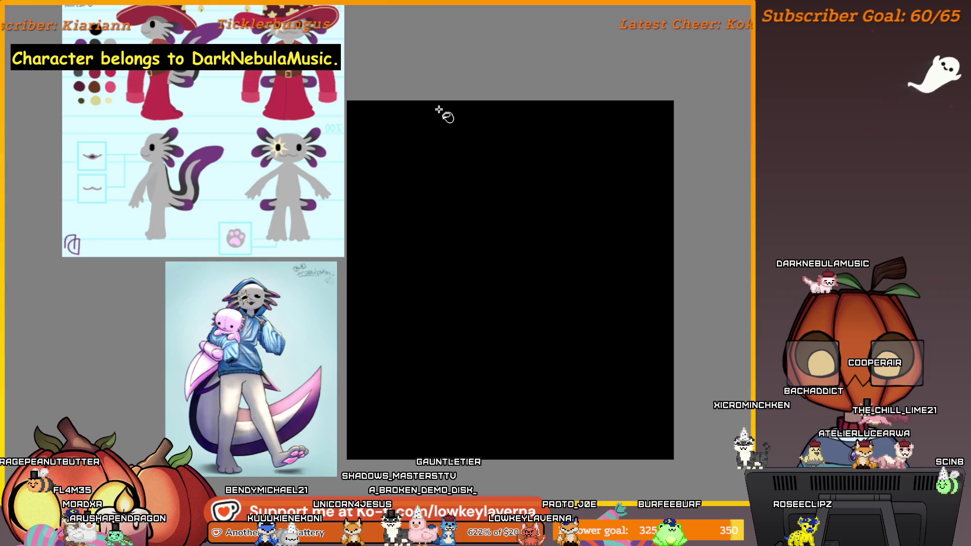
# Bring up the Filter menu over the black-filled layer.
pyautogui.hotkey('alt', 'n')
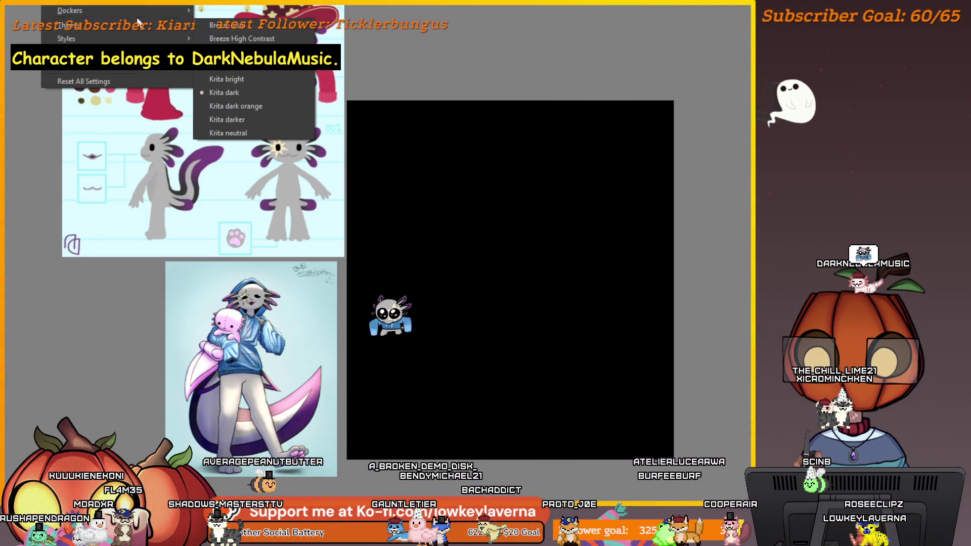
pyautogui.moveTo(23, 36)
pyautogui.moveTo(46, 49)
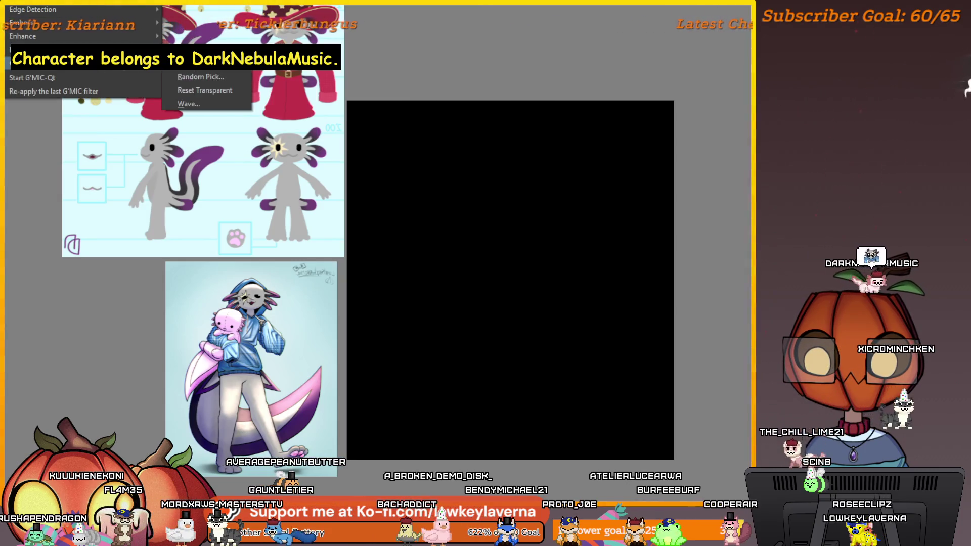
# Apply the Random Noise filter at level 67 to the black layer.
pyautogui.click(203, 67)
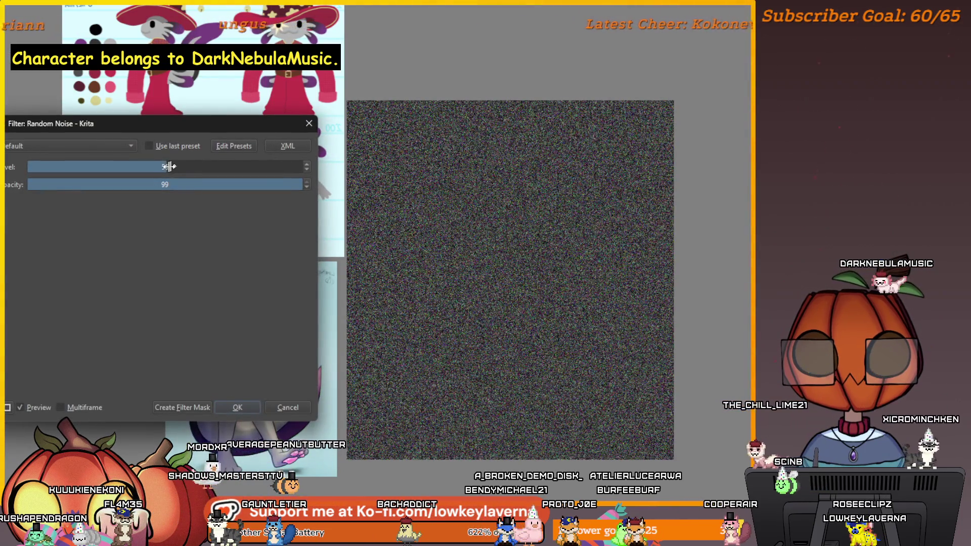
pyautogui.moveTo(170, 166); pyautogui.dragTo(213, 166)
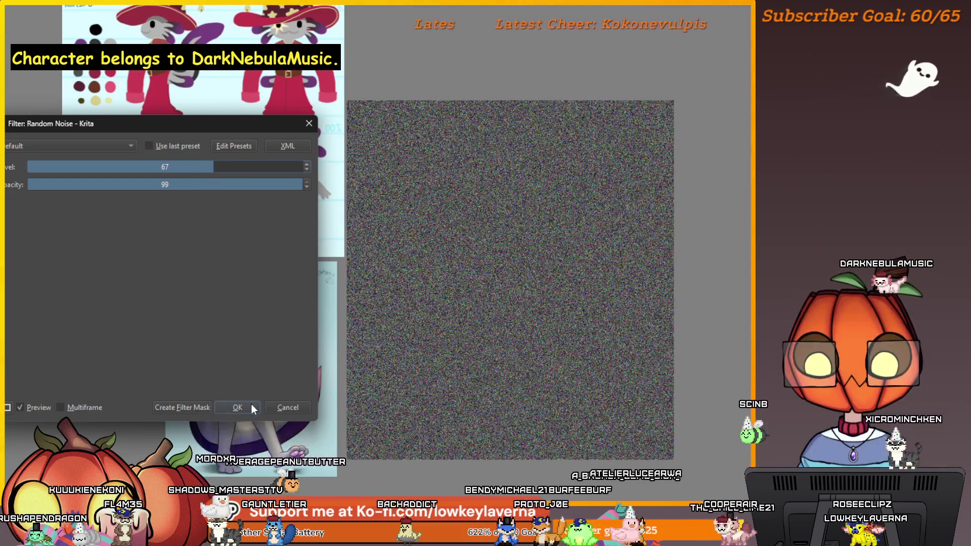
pyautogui.click(238, 407)
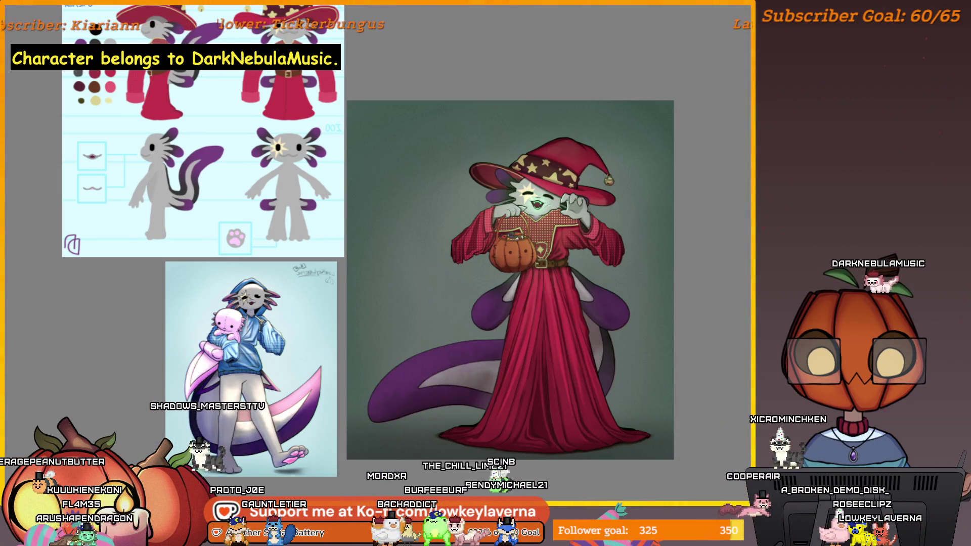
pyautogui.scroll(3, 566, 211)
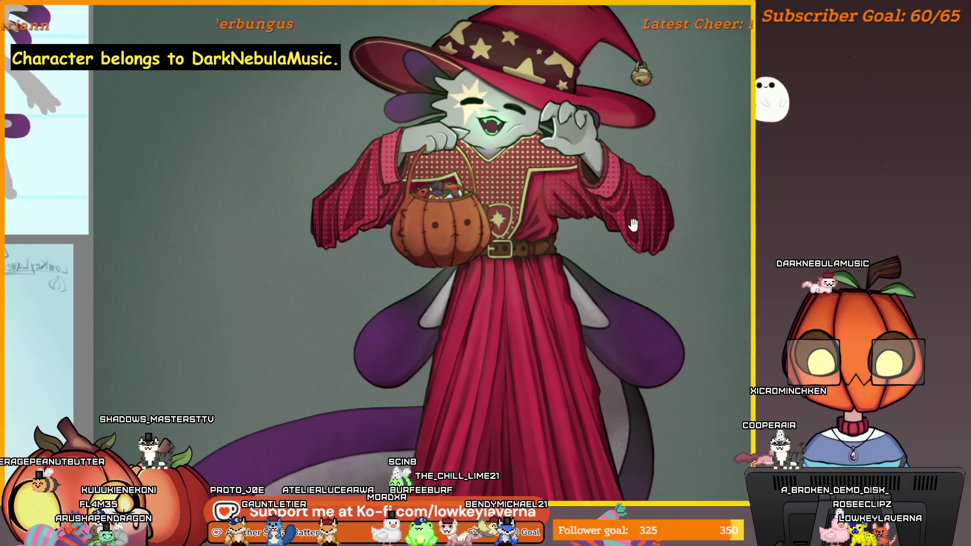
pyautogui.moveTo(643, 226); pyautogui.dragTo(654, 299)
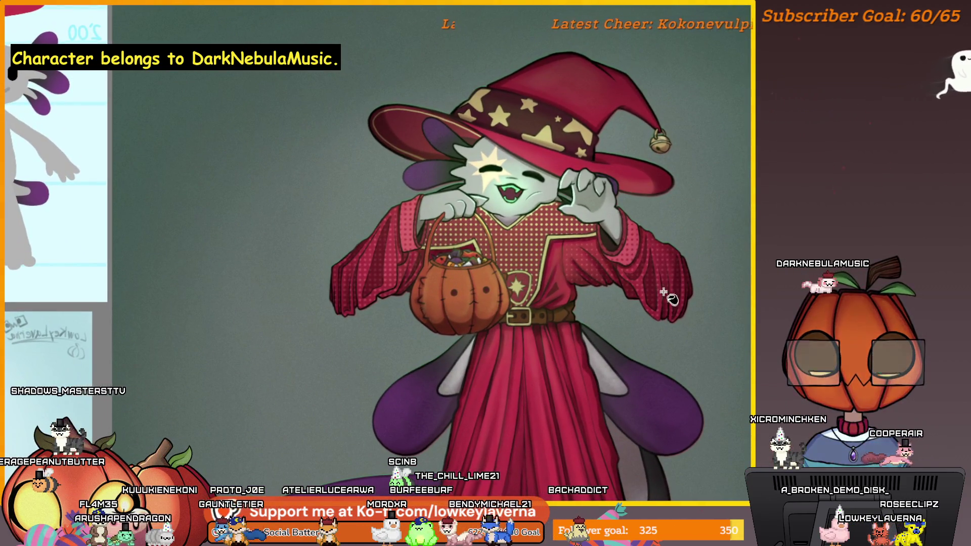
pyautogui.scroll(-1, 659, 300)
pyautogui.moveTo(662, 301); pyautogui.dragTo(688, 250)
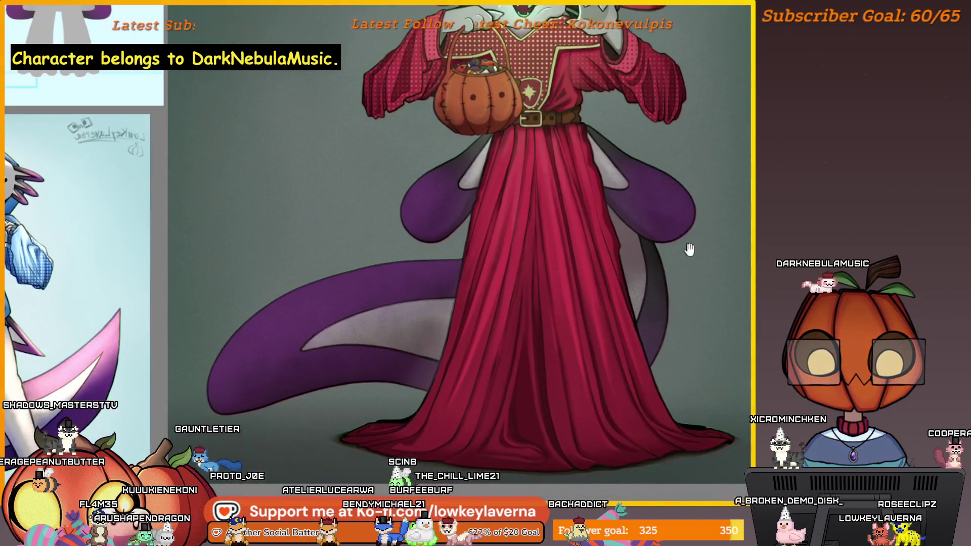
pyautogui.moveTo(674, 119); pyautogui.dragTo(687, 330)
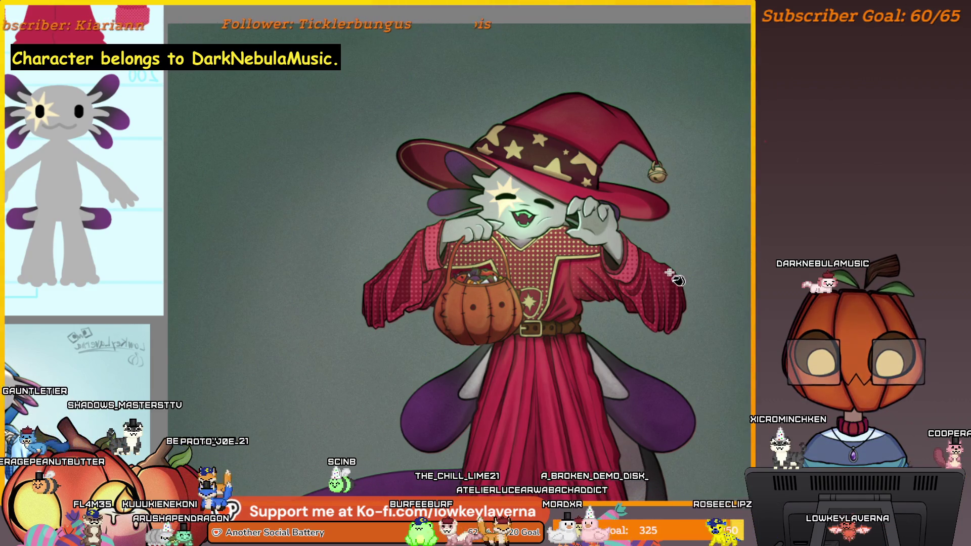
pyautogui.scroll(-1, 669, 307)
pyautogui.scroll(-2, 670, 308)
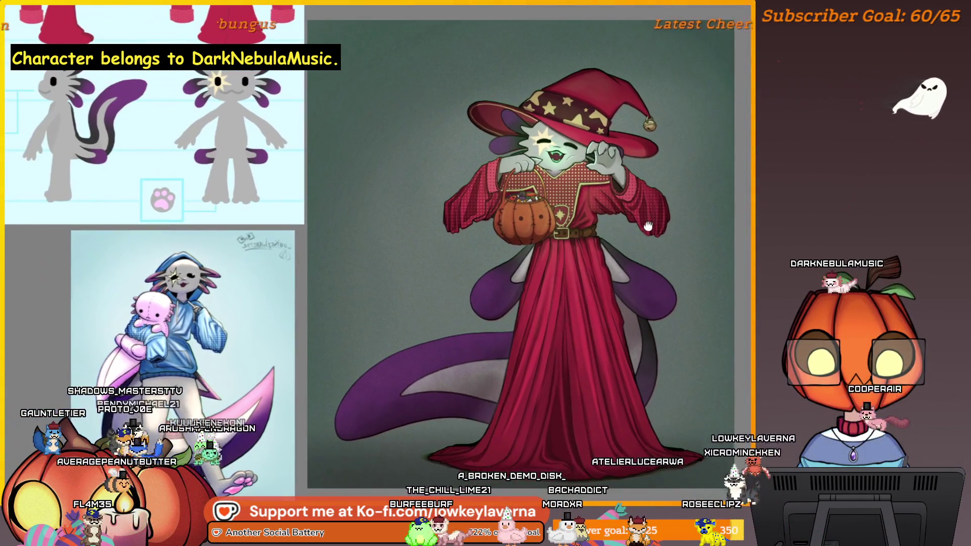
pyautogui.moveTo(648, 226); pyautogui.dragTo(647, 243)
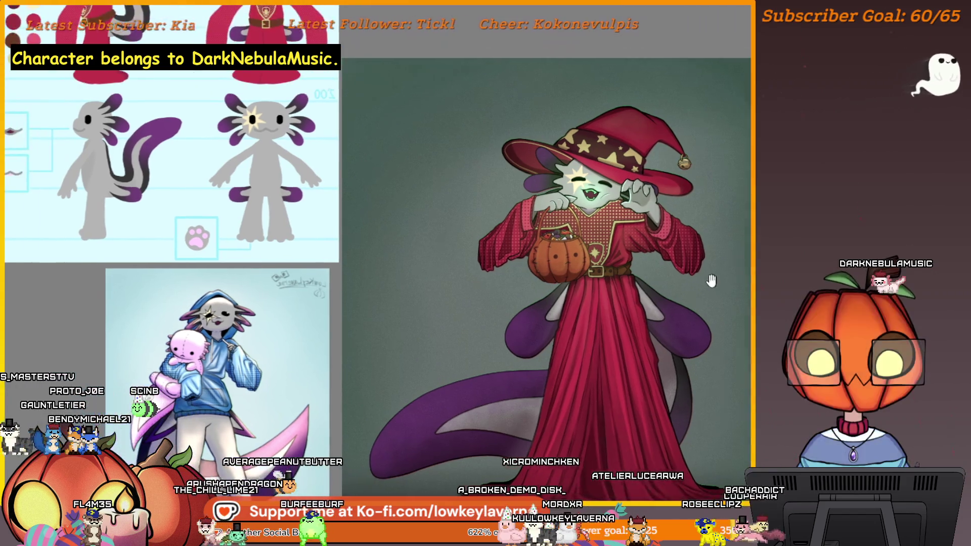
pyautogui.moveTo(705, 246)
pyautogui.mouseDown()
pyautogui.moveTo(641, 336)
pyautogui.moveTo(660, 331)
pyautogui.mouseUp()
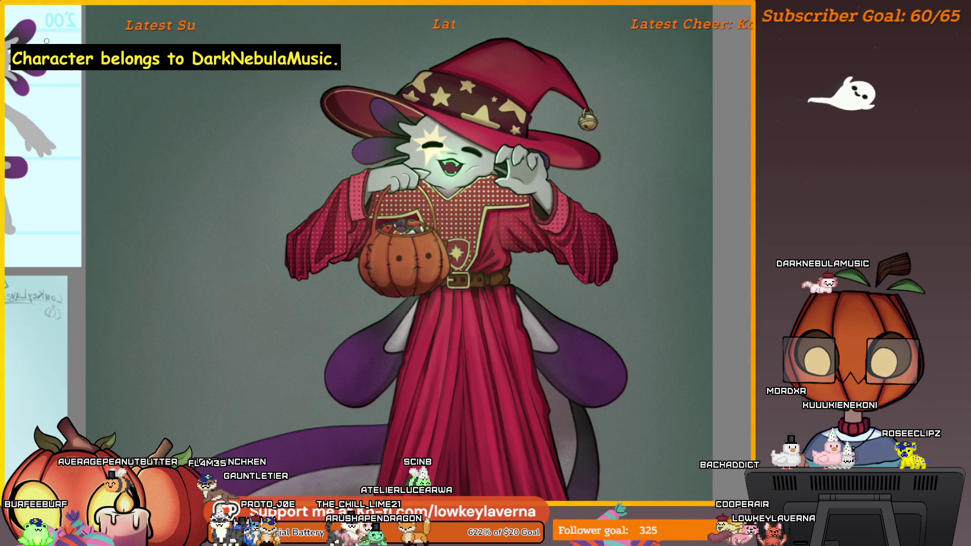
pyautogui.scroll(-2, 645, 314)
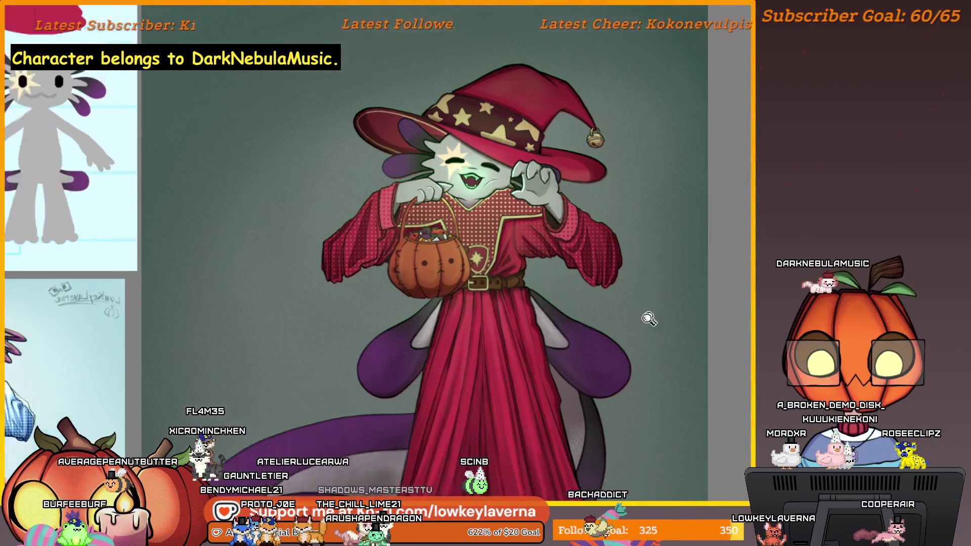
pyautogui.moveTo(610, 372); pyautogui.dragTo(659, 307)
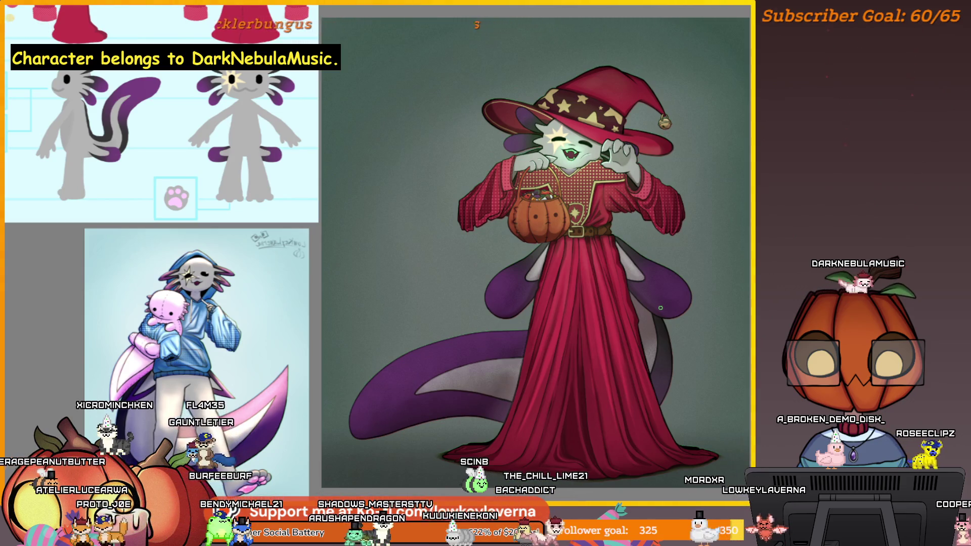
pyautogui.scroll(-1, 644, 277)
pyautogui.scroll(-1, 645, 278)
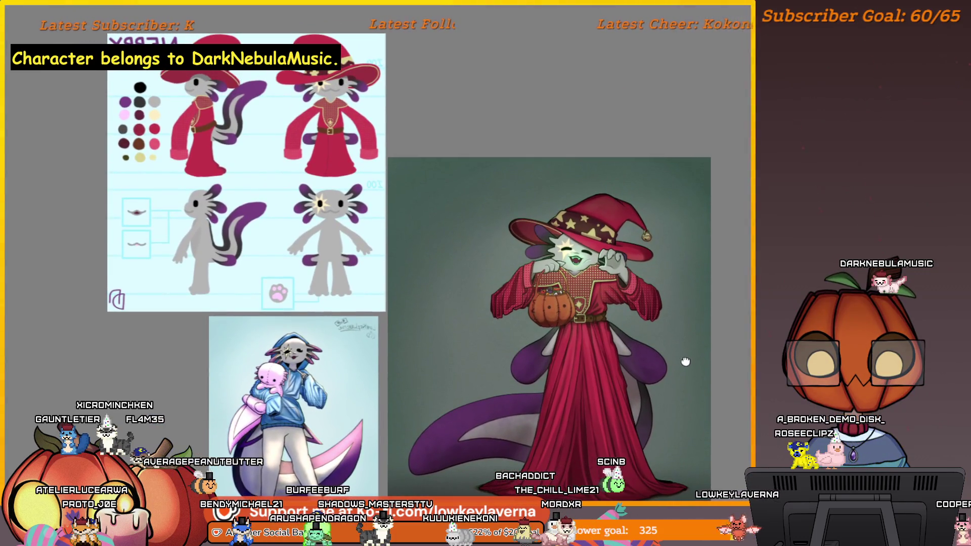
pyautogui.moveTo(689, 351); pyautogui.dragTo(695, 368)
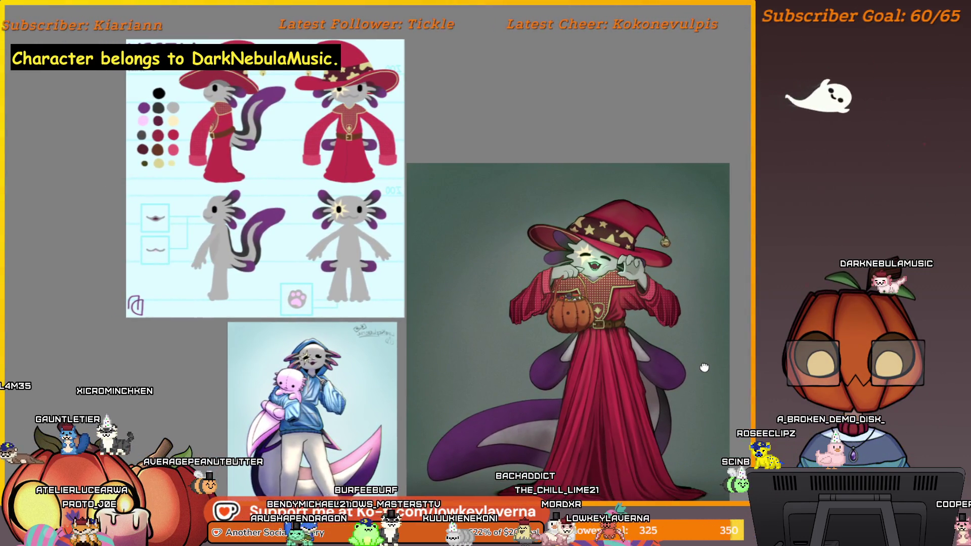
pyautogui.scroll(3, 742, 170)
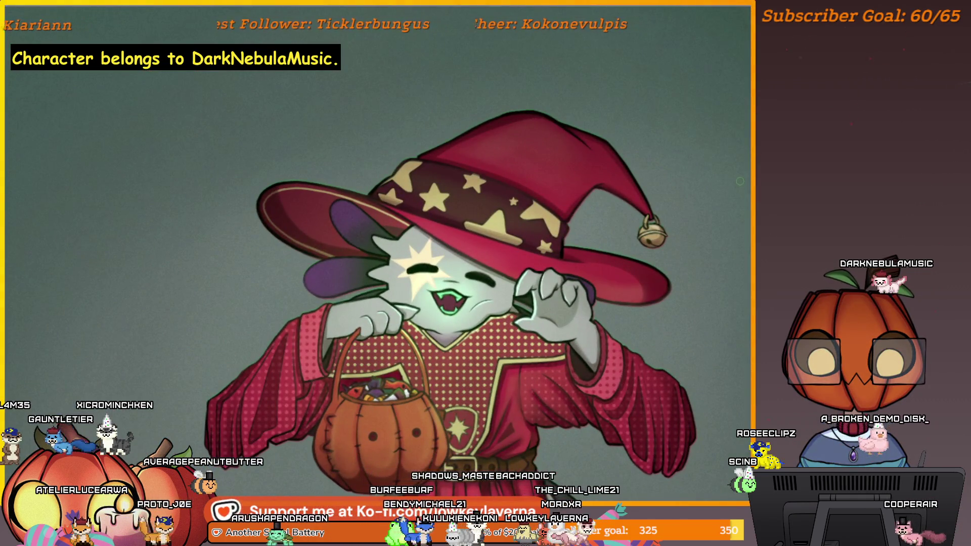
pyautogui.moveTo(689, 205); pyautogui.dragTo(598, 292)
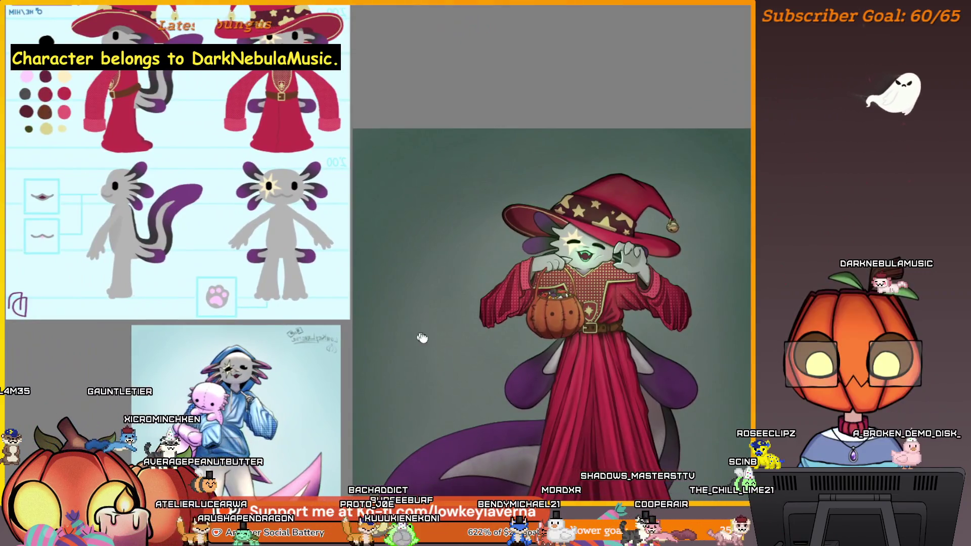
pyautogui.moveTo(422, 336); pyautogui.dragTo(477, 397)
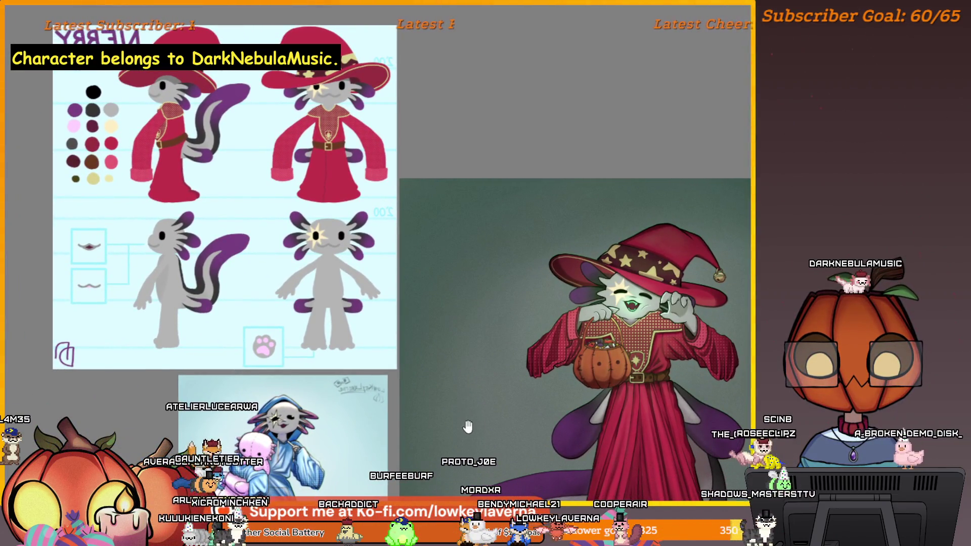
pyautogui.moveTo(468, 438); pyautogui.dragTo(423, 398)
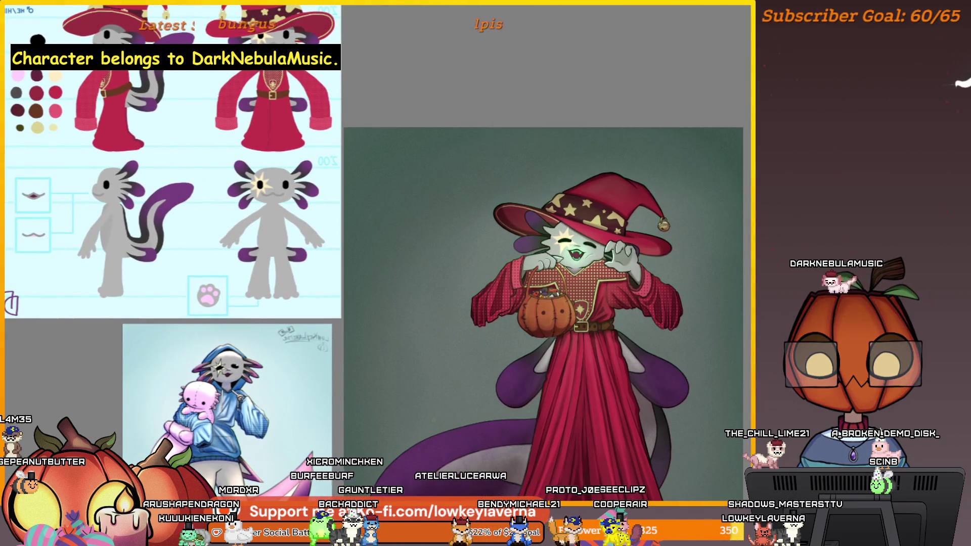
pyautogui.moveTo(448, 405); pyautogui.dragTo(429, 370)
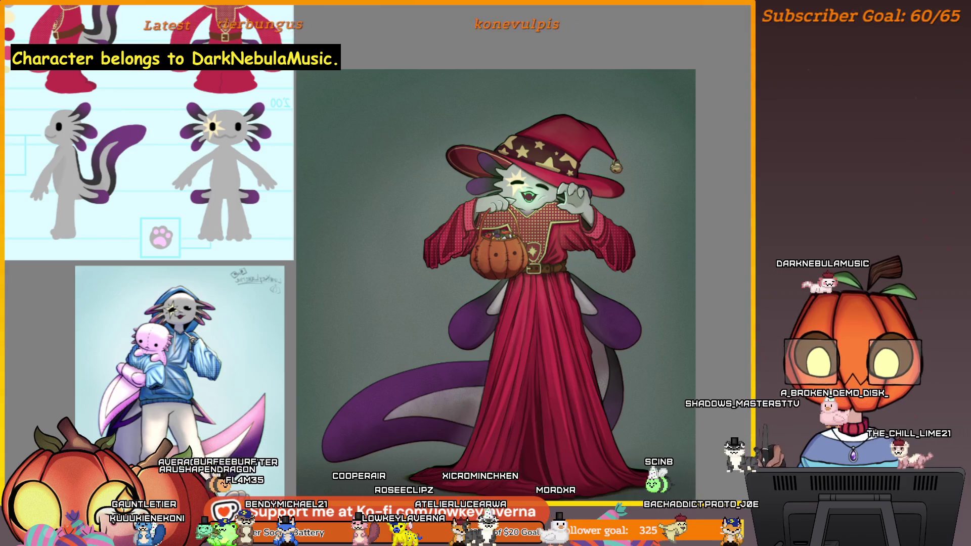
pyautogui.hotkey('alt', 'f')
pyautogui.press('Escape')
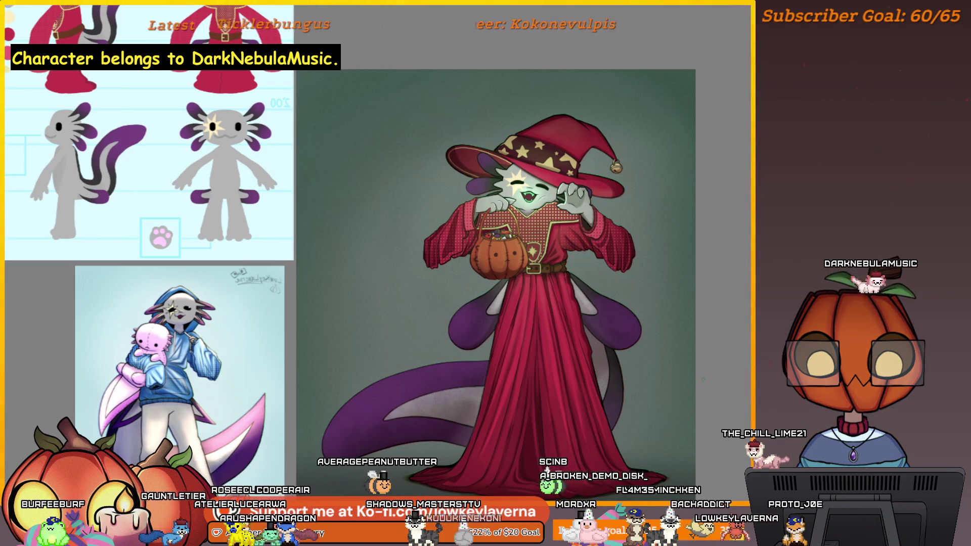
pyautogui.moveTo(365, 300); pyautogui.dragTo(498, 402)
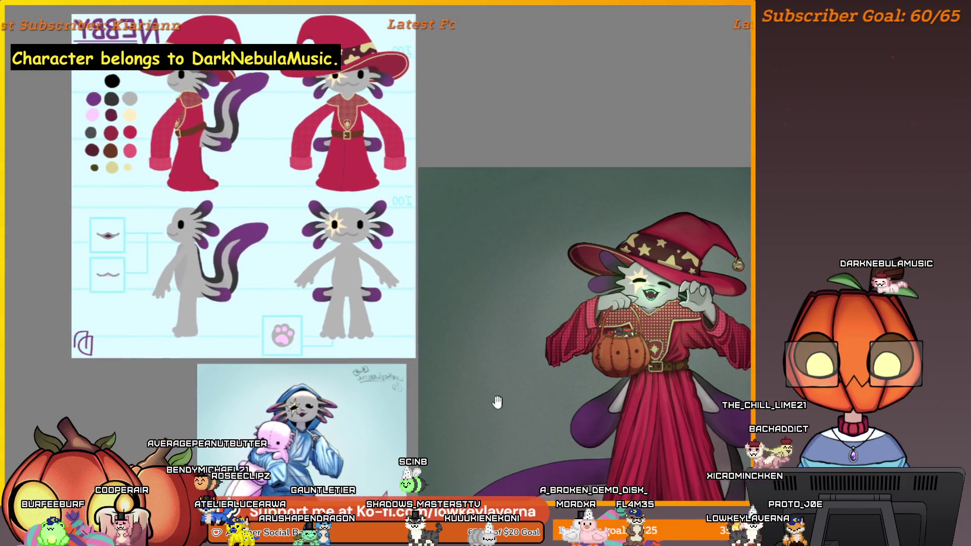
pyautogui.moveTo(509, 438); pyautogui.dragTo(502, 417)
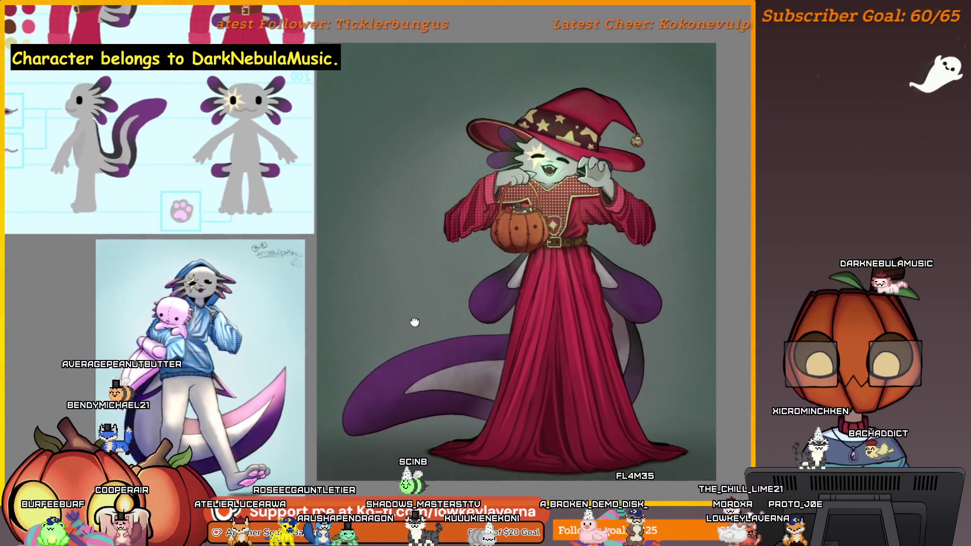
pyautogui.moveTo(503, 417)
pyautogui.mouseDown()
pyautogui.moveTo(519, 429)
pyautogui.moveTo(546, 297)
pyautogui.mouseUp()
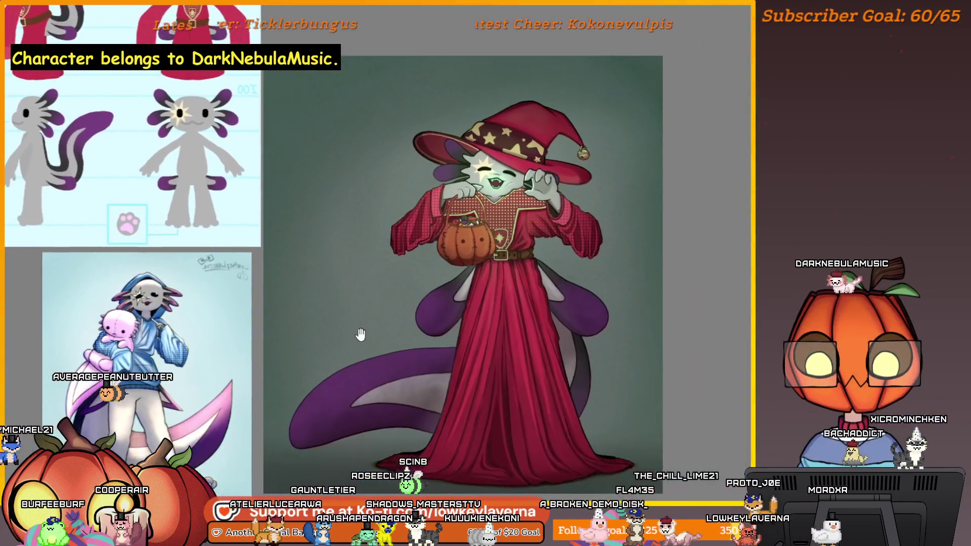
pyautogui.moveTo(581, 356); pyautogui.dragTo(632, 373)
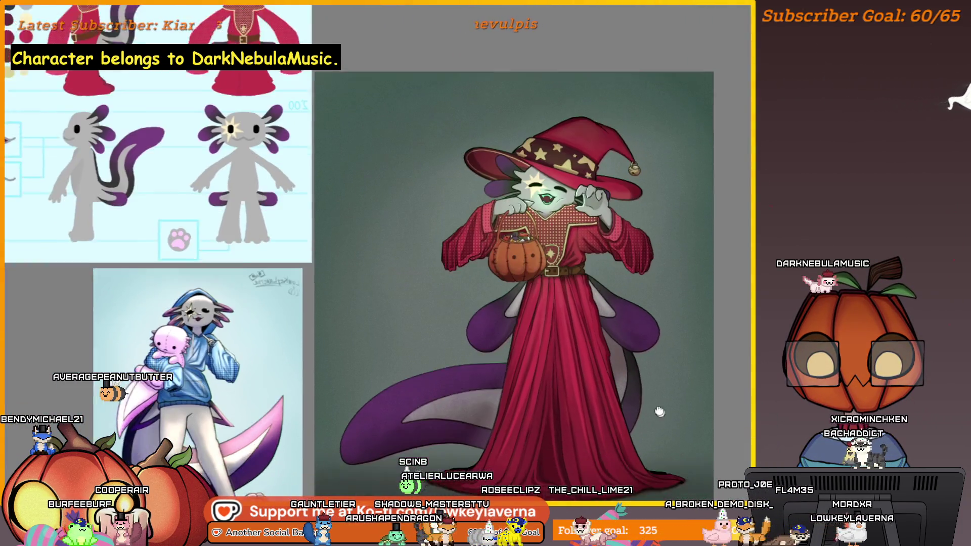
pyautogui.moveTo(660, 412); pyautogui.dragTo(643, 405)
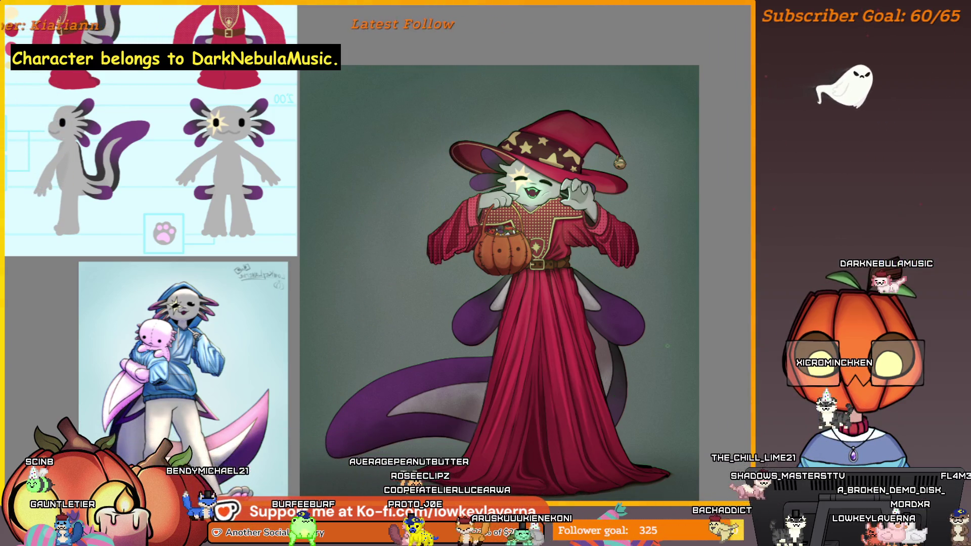
pyautogui.moveTo(664, 399)
pyautogui.mouseDown()
pyautogui.moveTo(646, 361)
pyautogui.moveTo(584, 349)
pyautogui.moveTo(552, 370)
pyautogui.mouseUp()
pyautogui.scroll(3, 552, 371)
pyautogui.moveTo(613, 329)
pyautogui.mouseDown()
pyautogui.moveTo(613, 407)
pyautogui.moveTo(622, 412)
pyautogui.moveTo(623, 261)
pyautogui.mouseUp()
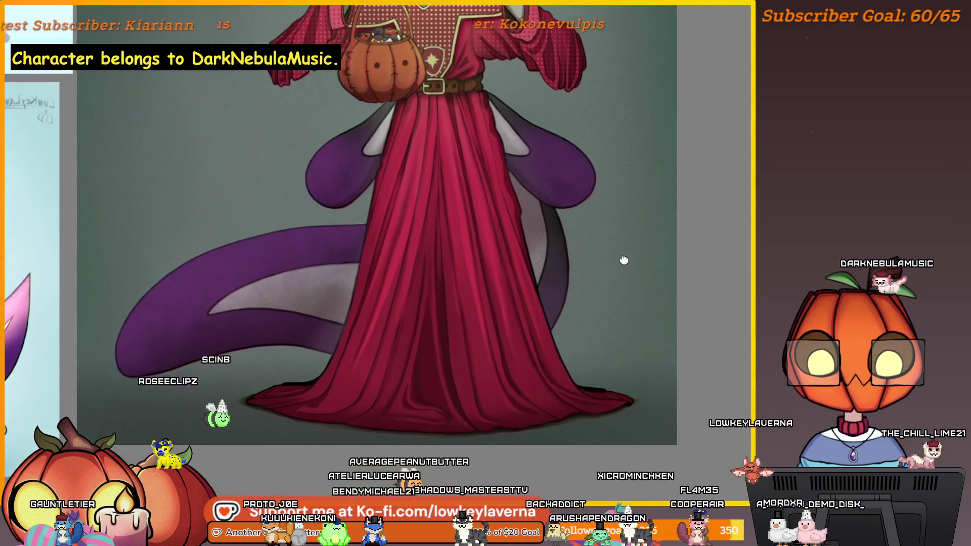
pyautogui.moveTo(628, 122)
pyautogui.mouseDown()
pyautogui.moveTo(644, 163)
pyautogui.moveTo(644, 224)
pyautogui.moveTo(611, 355)
pyautogui.mouseUp()
pyautogui.moveTo(599, 303); pyautogui.dragTo(651, 300)
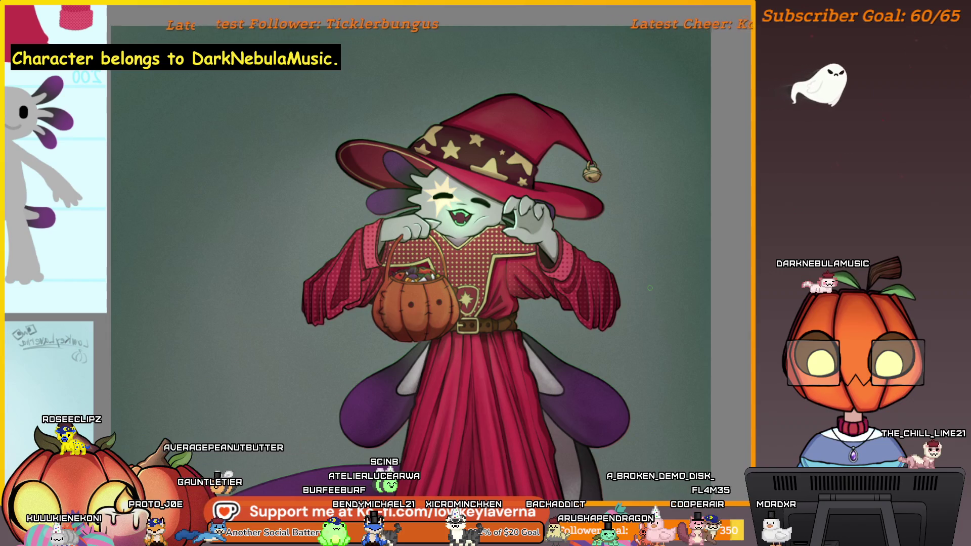
pyautogui.scroll(2, 637, 273)
pyautogui.scroll(2, 614, 255)
pyautogui.scroll(1, 588, 233)
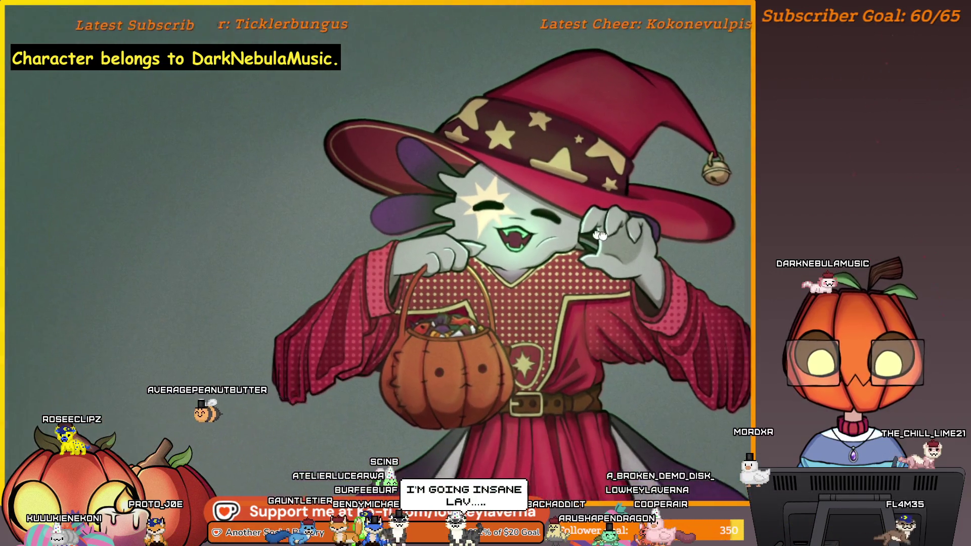
pyautogui.scroll(2, 591, 227)
pyautogui.scroll(-2, 595, 224)
pyautogui.scroll(2, 603, 218)
pyautogui.scroll(-2, 599, 221)
pyautogui.scroll(-1, 576, 237)
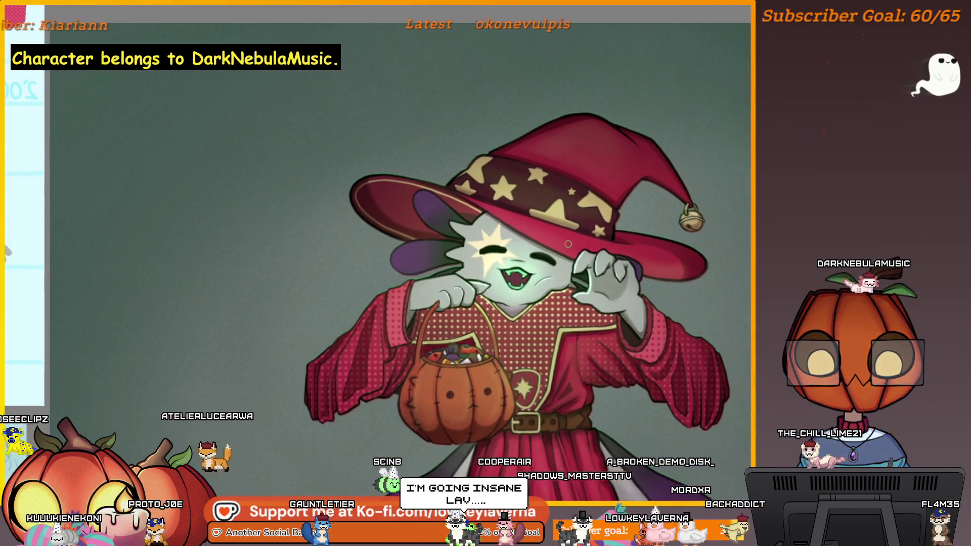
pyautogui.scroll(2, 565, 250)
pyautogui.scroll(2, 558, 261)
pyautogui.scroll(-1, 550, 273)
pyautogui.scroll(1, 561, 296)
pyautogui.scroll(1, 584, 318)
pyautogui.scroll(-2, 606, 341)
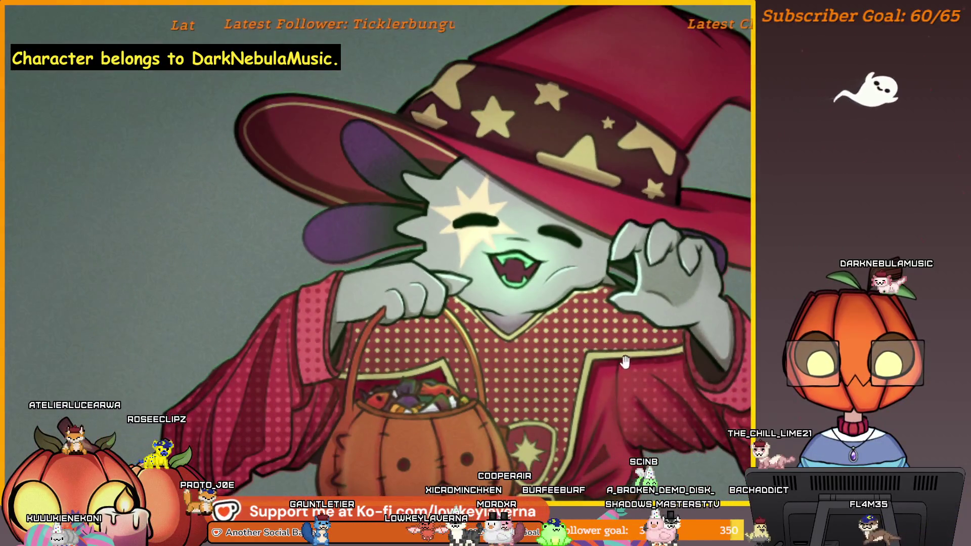
pyautogui.scroll(-1, 645, 353)
pyautogui.scroll(-1, 667, 345)
pyautogui.scroll(-1, 690, 339)
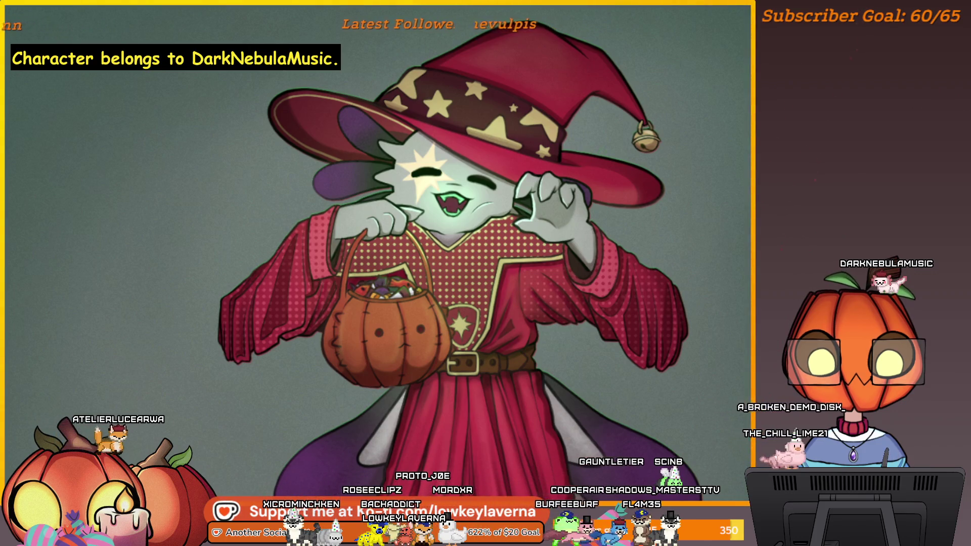
pyautogui.scroll(-1, 522, 194)
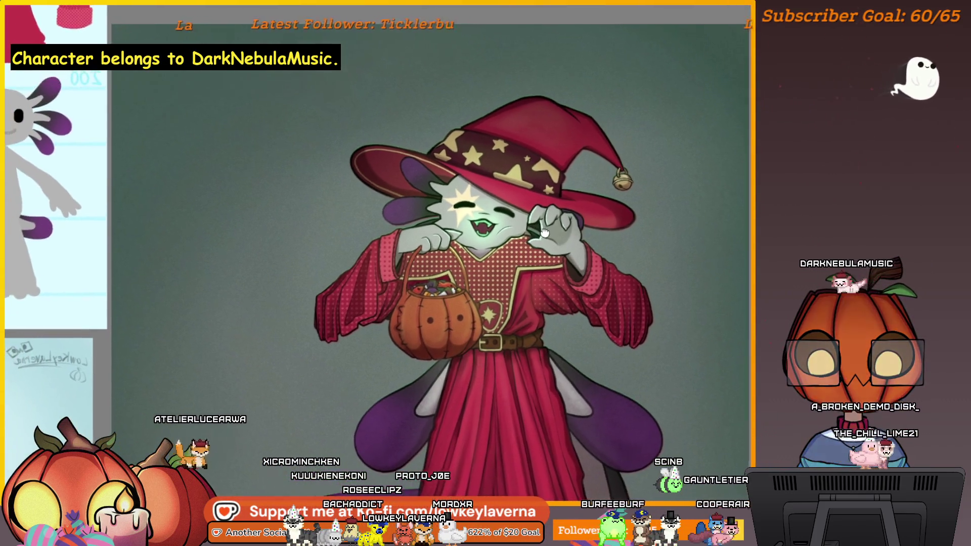
pyautogui.scroll(1, 534, 215)
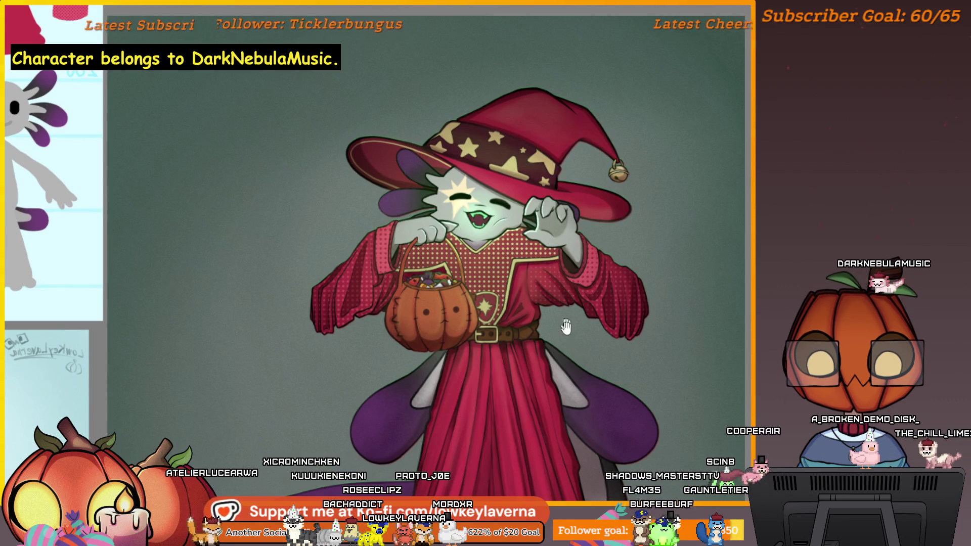
pyautogui.scroll(-1, 565, 323)
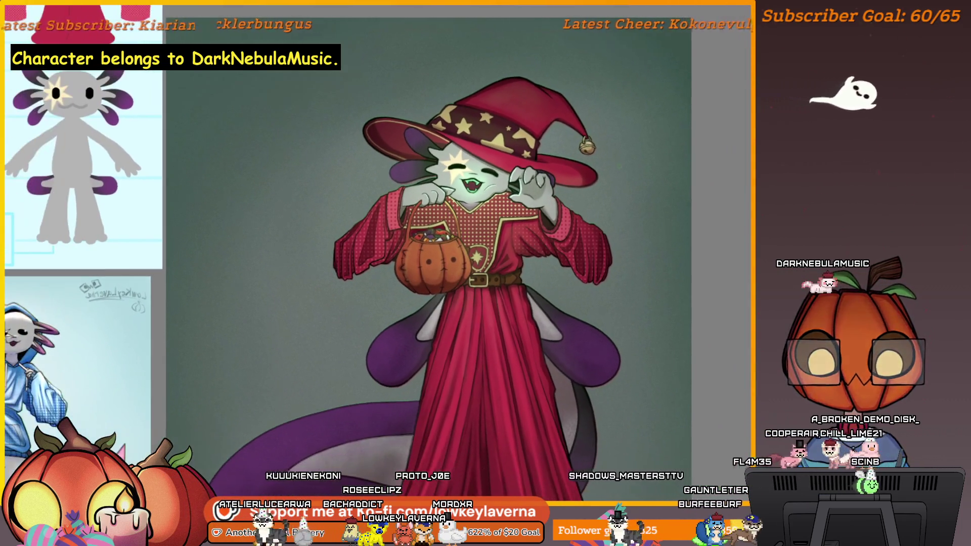
pyautogui.scroll(2, 627, 245)
pyautogui.moveTo(661, 357)
pyautogui.mouseDown()
pyautogui.moveTo(642, 258)
pyautogui.moveTo(653, 277)
pyautogui.mouseUp()
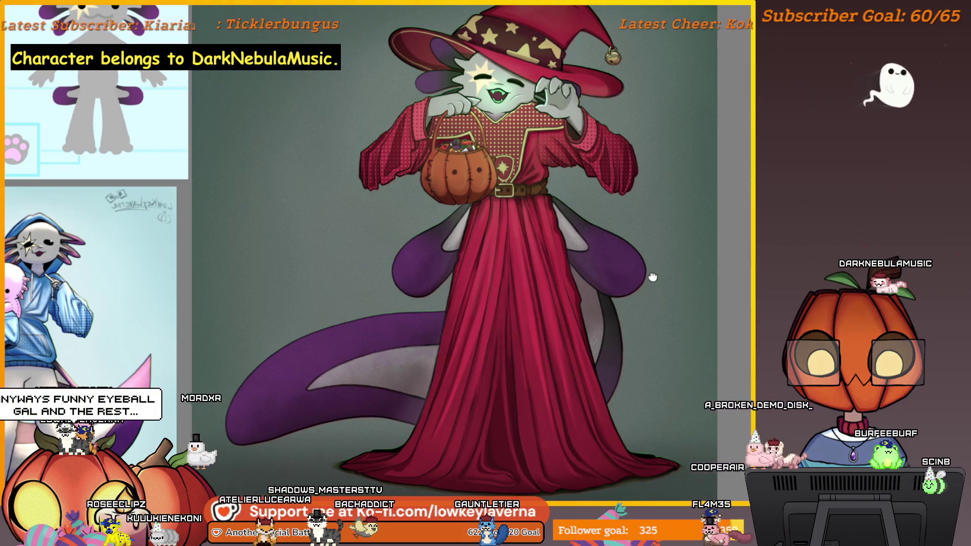
pyautogui.moveTo(652, 277); pyautogui.dragTo(660, 284)
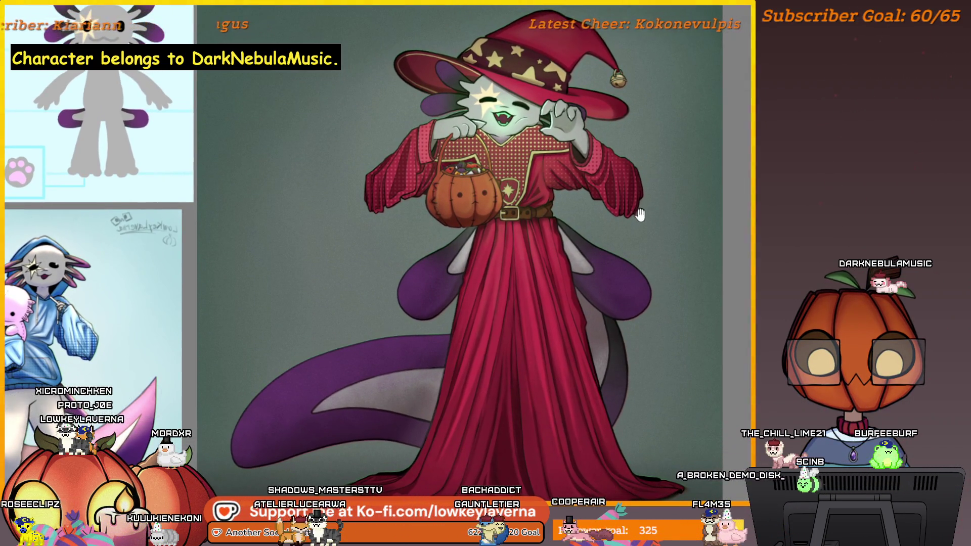
pyautogui.scroll(-2, 641, 221)
pyautogui.scroll(-2, 648, 228)
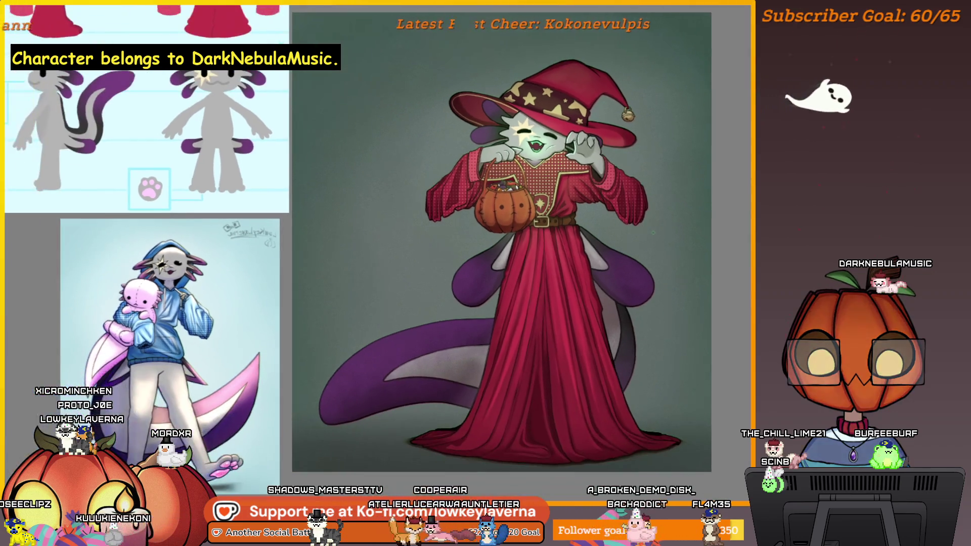
pyautogui.moveTo(648, 215)
pyautogui.mouseDown()
pyautogui.moveTo(650, 235)
pyautogui.moveTo(632, 254)
pyautogui.moveTo(638, 296)
pyautogui.moveTo(629, 237)
pyautogui.mouseUp()
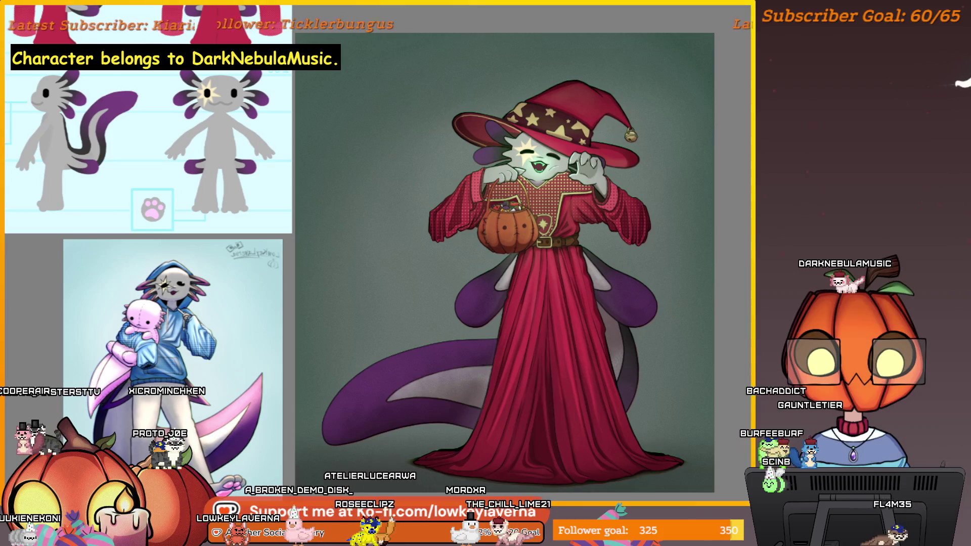
pyautogui.scroll(3, 326, 177)
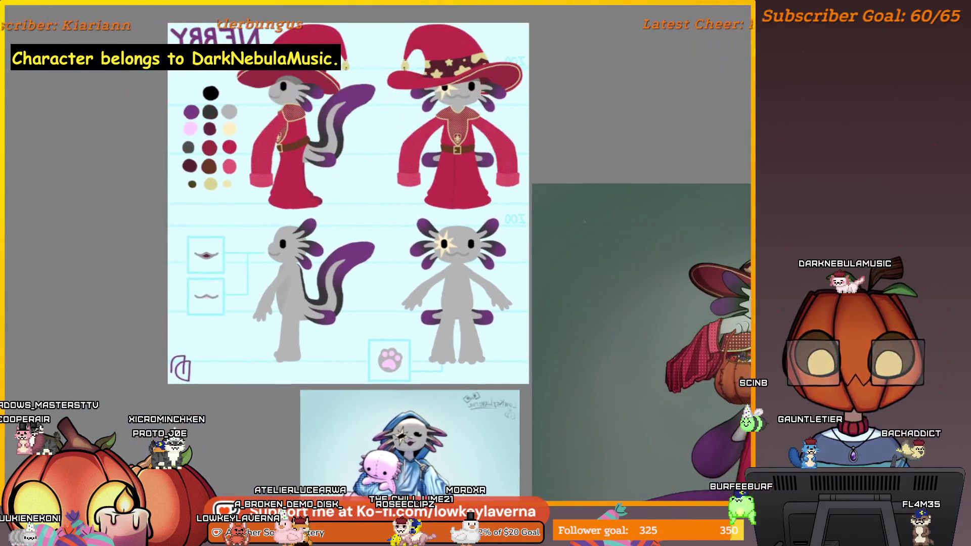
pyautogui.scroll(3, 607, 147)
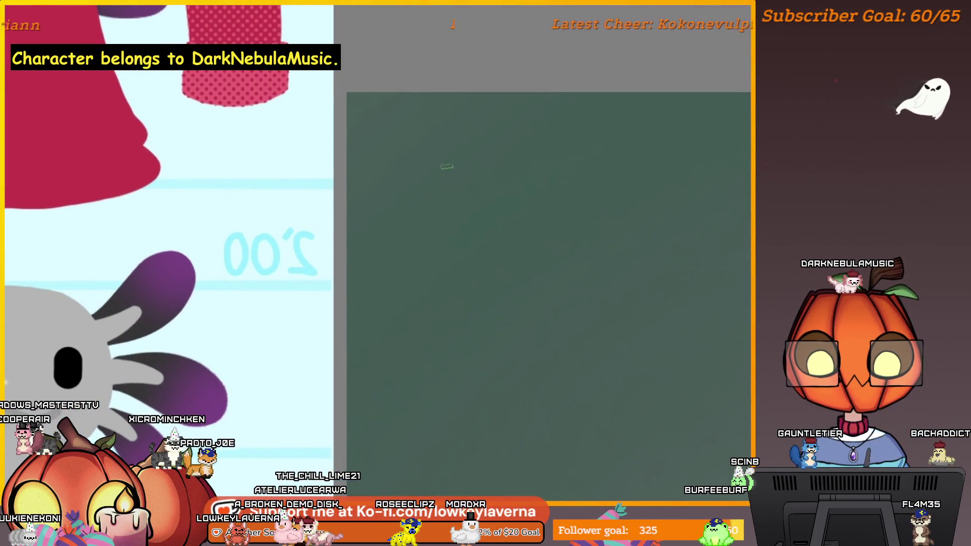
# Hand-write the opening 'Low' of the signature in dark strokes, undoing bad attempts.
pyautogui.moveTo(573, 292); pyautogui.dragTo(475, 222)
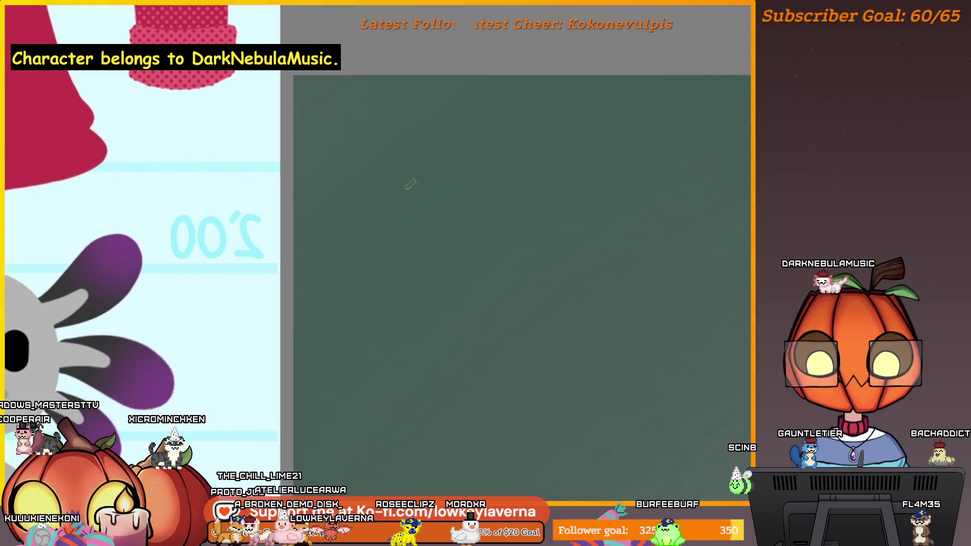
pyautogui.moveTo(417, 287); pyautogui.dragTo(486, 267)
pyautogui.moveTo(523, 222); pyautogui.dragTo(475, 241)
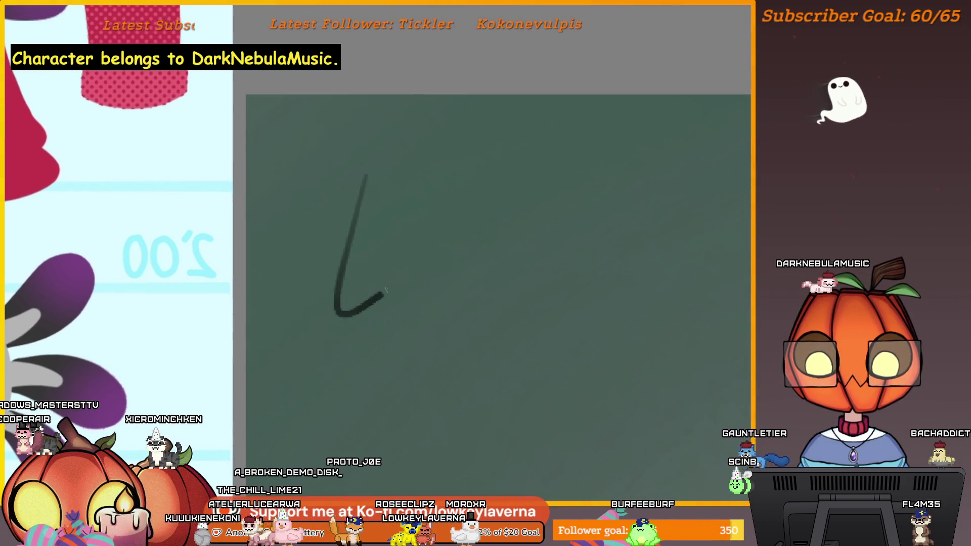
pyautogui.moveTo(407, 271); pyautogui.dragTo(451, 258)
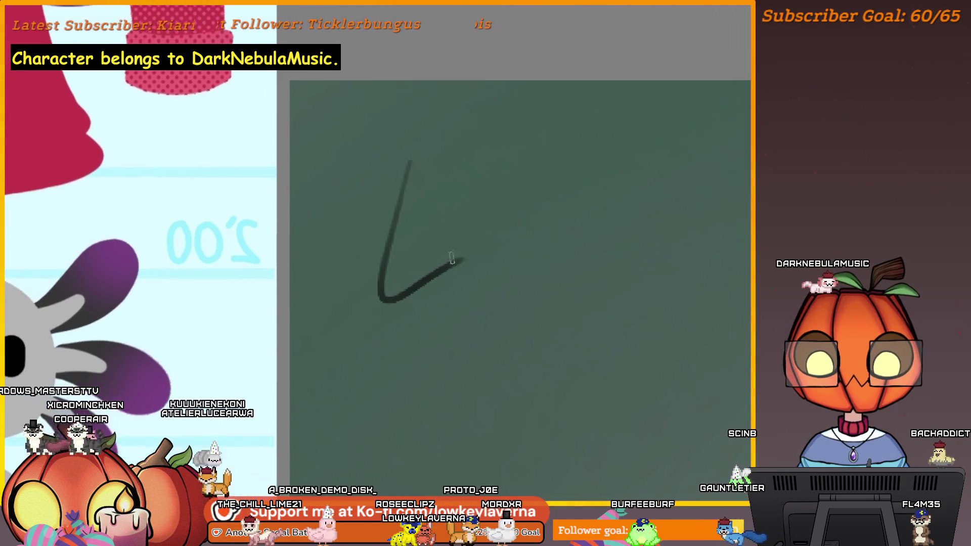
pyautogui.scroll(1, 428, 258)
pyautogui.scroll(1, 427, 265)
pyautogui.moveTo(400, 174)
pyautogui.mouseDown()
pyautogui.moveTo(481, 278)
pyautogui.moveTo(433, 277)
pyautogui.mouseUp()
pyautogui.scroll(-2, 437, 272)
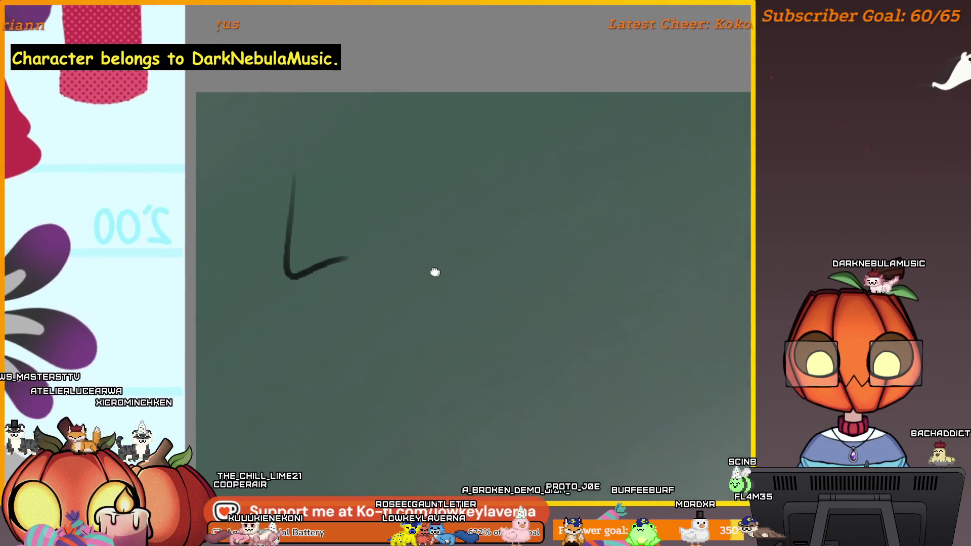
pyautogui.hotkey('ctrl', 'z')
pyautogui.moveTo(338, 257)
pyautogui.mouseDown()
pyautogui.moveTo(392, 241)
pyautogui.moveTo(408, 264)
pyautogui.mouseUp()
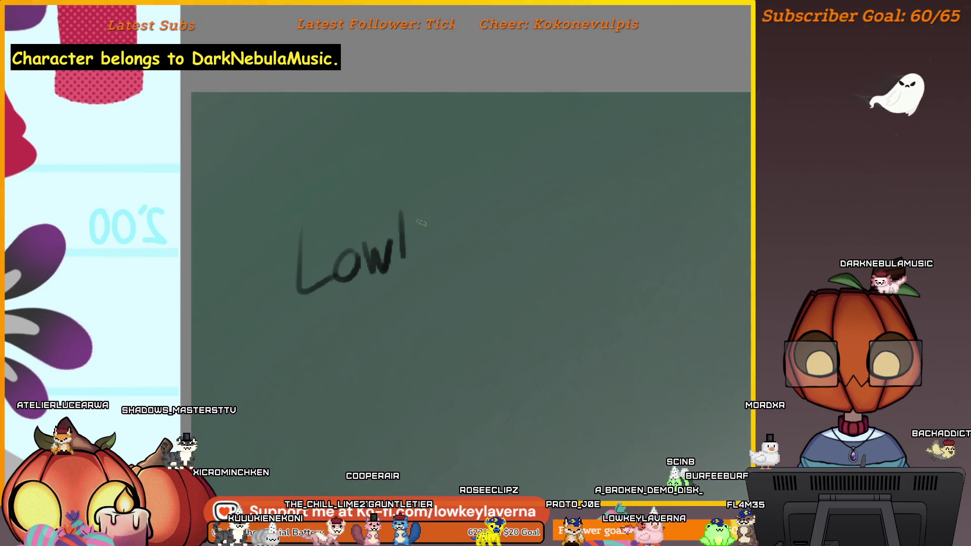
pyautogui.hotkey('ctrl', 'z')
pyautogui.moveTo(408, 212); pyautogui.dragTo(408, 264)
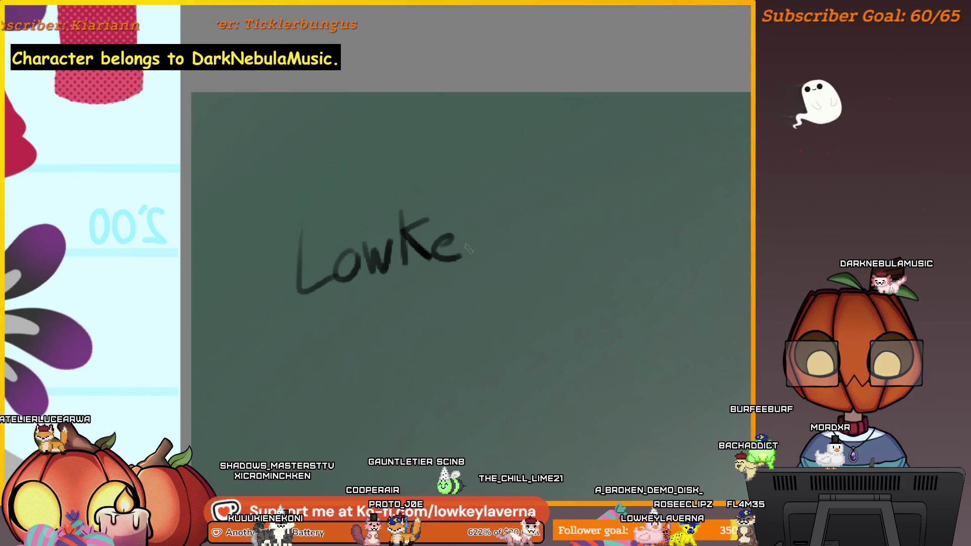
# Finish writing 'KeyLaverna' and draw a long underline beneath the signature.
pyautogui.moveTo(453, 232); pyautogui.dragTo(465, 256)
pyautogui.moveTo(479, 229); pyautogui.dragTo(463, 280)
pyautogui.moveTo(493, 201); pyautogui.dragTo(505, 255)
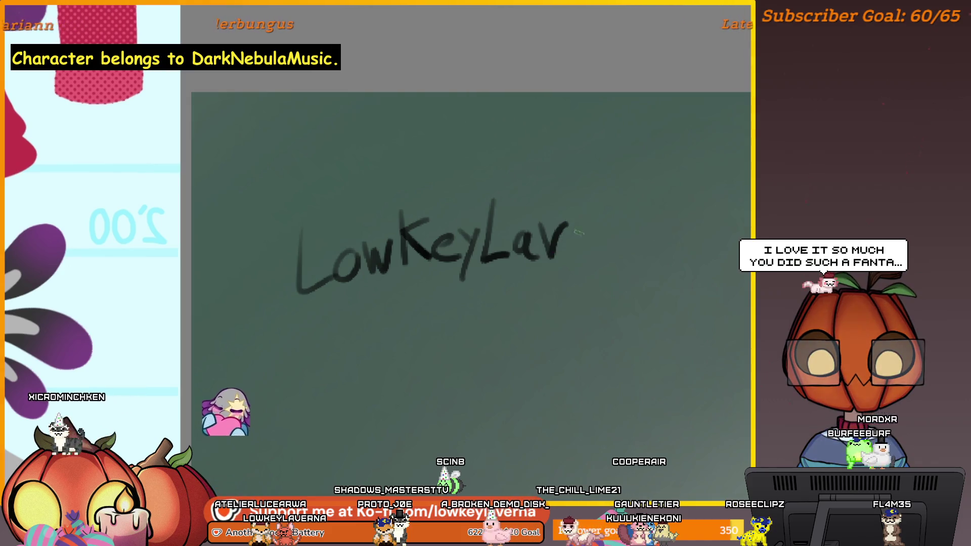
pyautogui.moveTo(544, 228)
pyautogui.mouseDown()
pyautogui.moveTo(553, 256)
pyautogui.moveTo(565, 223)
pyautogui.moveTo(597, 270)
pyautogui.moveTo(610, 235)
pyautogui.moveTo(613, 252)
pyautogui.moveTo(628, 251)
pyautogui.mouseUp()
pyautogui.hotkey('ctrl', 'z')
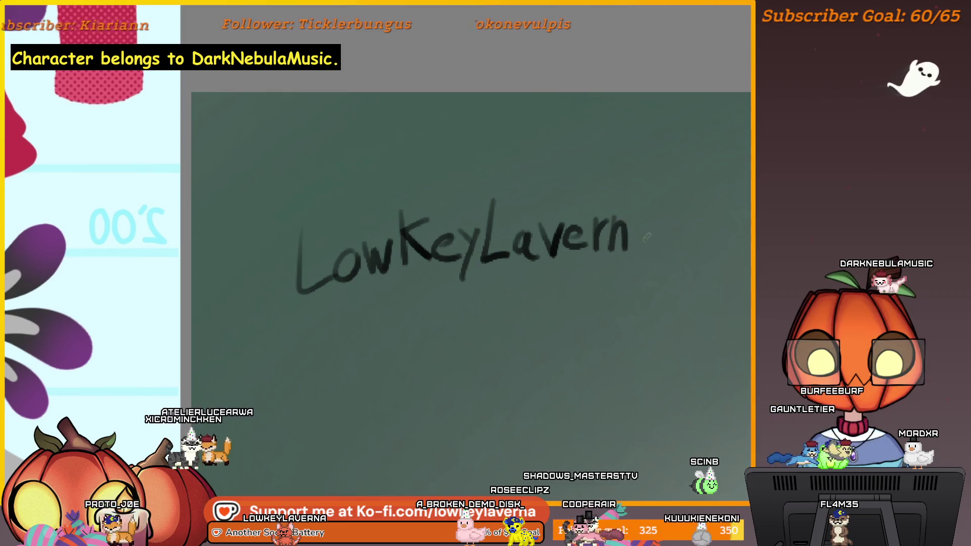
pyautogui.moveTo(518, 288); pyautogui.dragTo(594, 254)
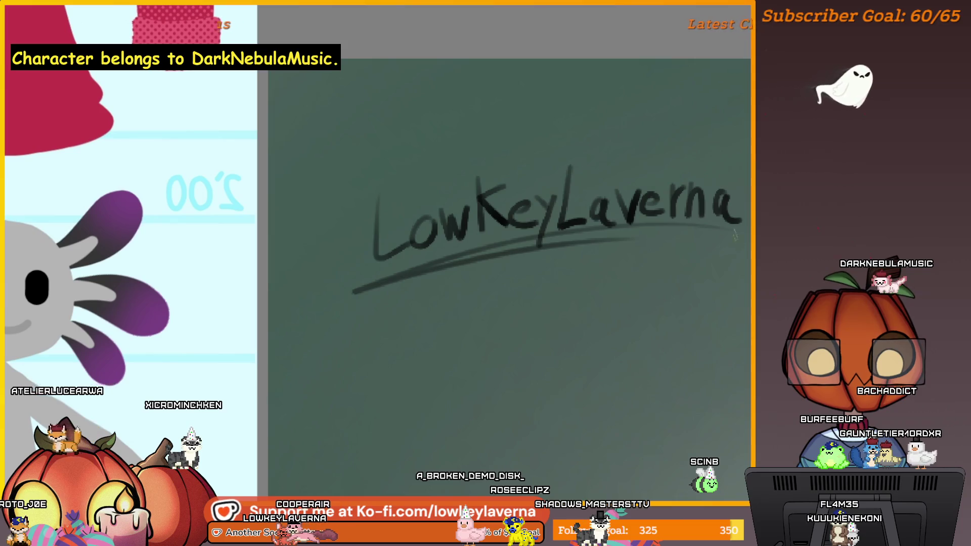
pyautogui.hotkey('ctrl', 'z')
pyautogui.moveTo(369, 291); pyautogui.dragTo(748, 224)
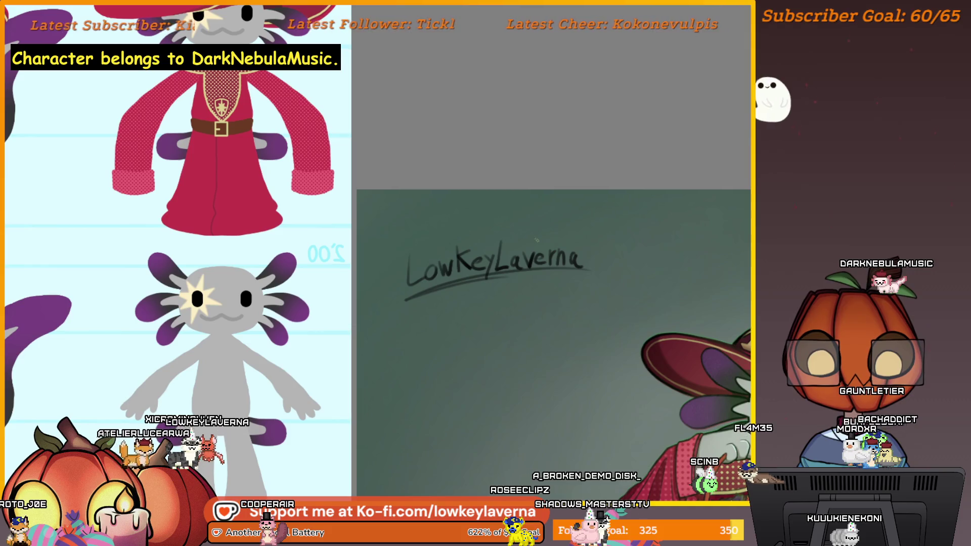
# Try rotating the signature, compare it with the level version, and keep it level.
pyautogui.hotkey('ctrl', 't')
pyautogui.moveTo(495, 191); pyautogui.dragTo(497, 257)
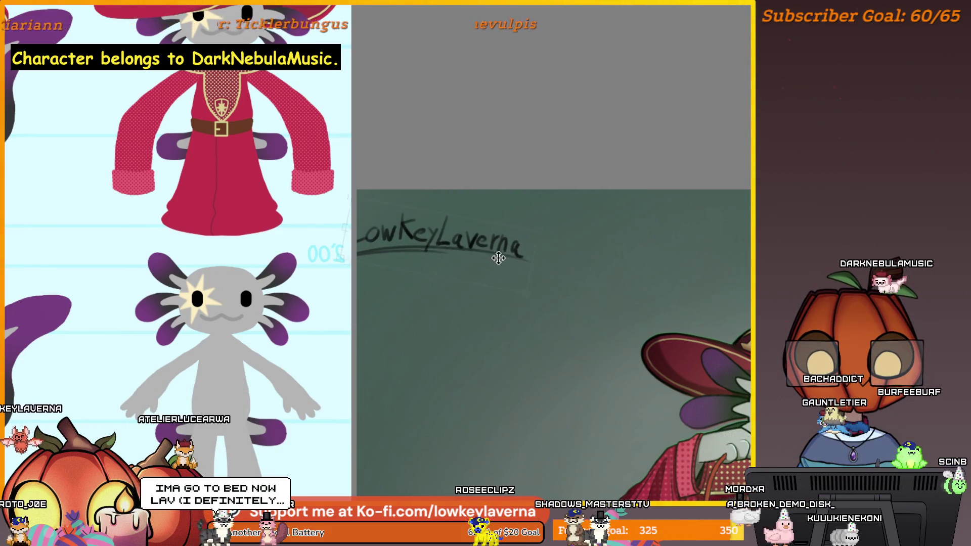
pyautogui.hotkey('ctrl', 'z')
pyautogui.hotkey('ctrl', 'shift', 'z')
pyautogui.hotkey('ctrl', 'z')
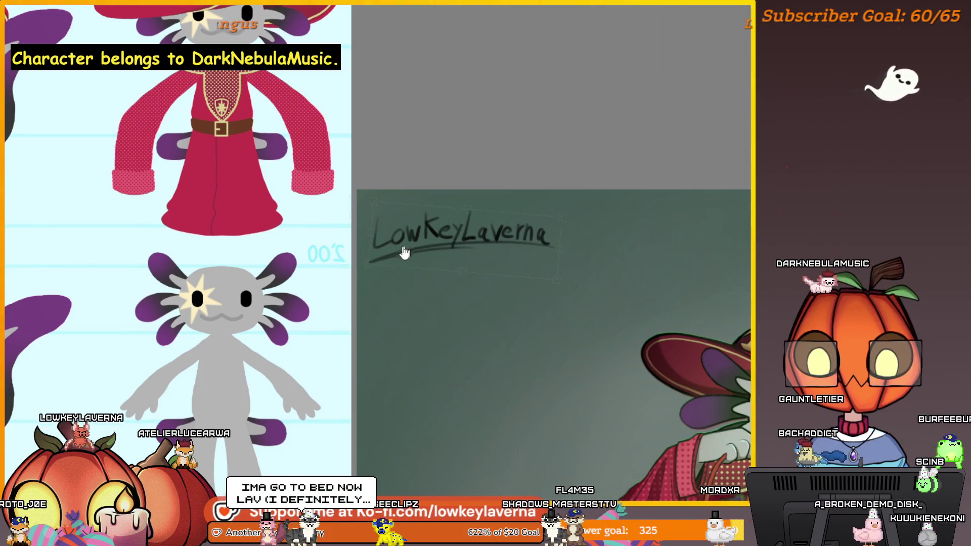
pyautogui.hotkey('ctrl', 't')
pyautogui.scroll(-3, 609, 240)
pyautogui.moveTo(609, 240); pyautogui.dragTo(590, 242)
pyautogui.press('Return')
# Transform the signature to roughly level and shift it slightly down and right.
pyautogui.moveTo(531, 230); pyautogui.dragTo(530, 228)
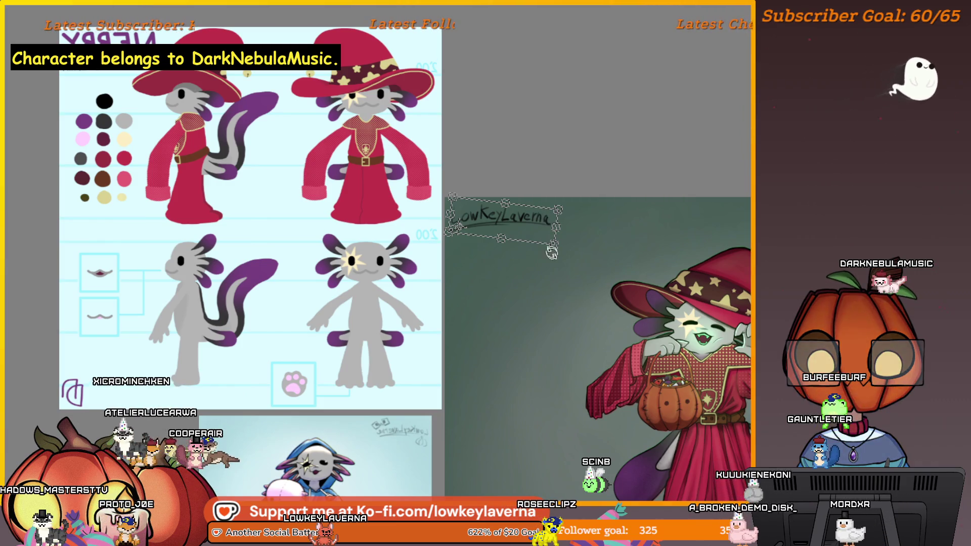
pyautogui.scroll(2, 564, 260)
pyautogui.moveTo(602, 236)
pyautogui.mouseDown()
pyautogui.moveTo(553, 249)
pyautogui.moveTo(568, 261)
pyautogui.moveTo(590, 234)
pyautogui.moveTo(602, 251)
pyautogui.mouseUp()
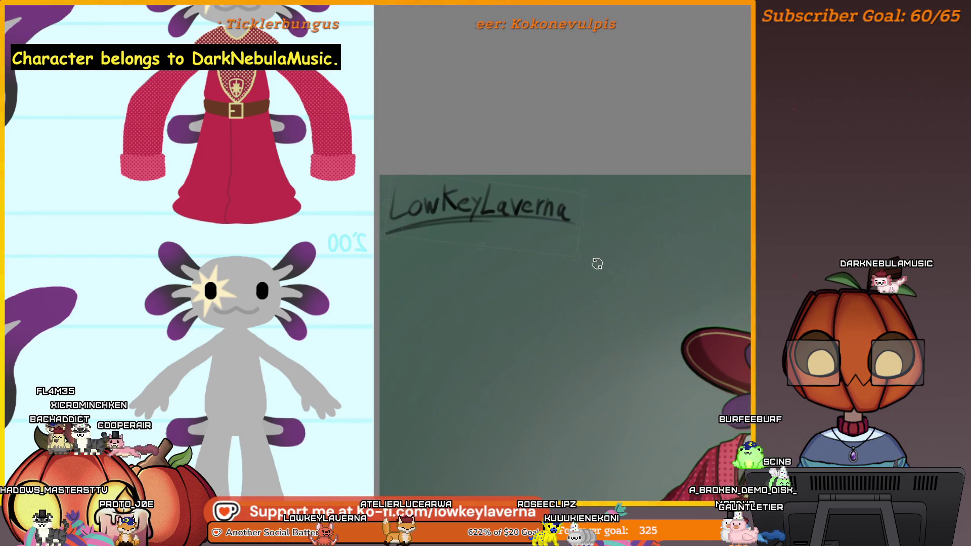
pyautogui.moveTo(536, 218); pyautogui.dragTo(555, 248)
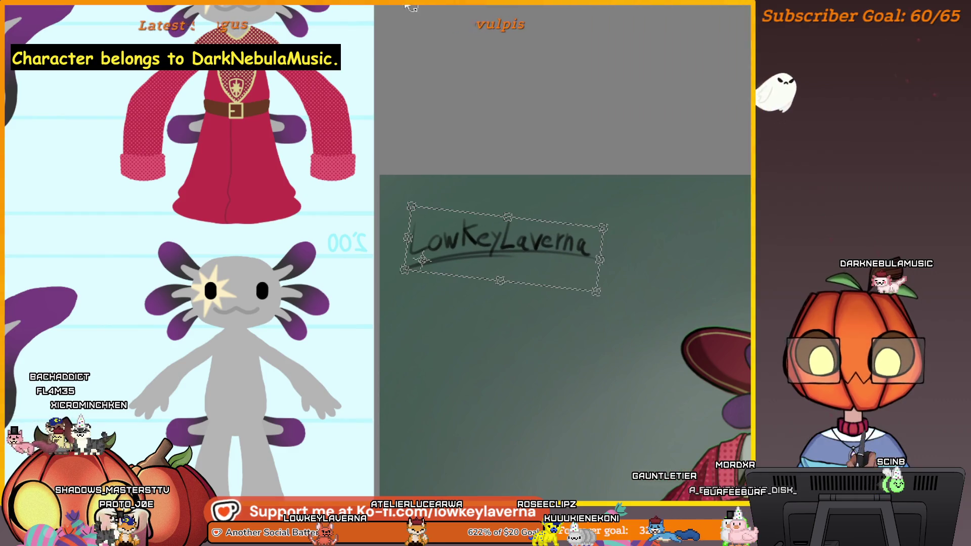
pyautogui.press('Return')
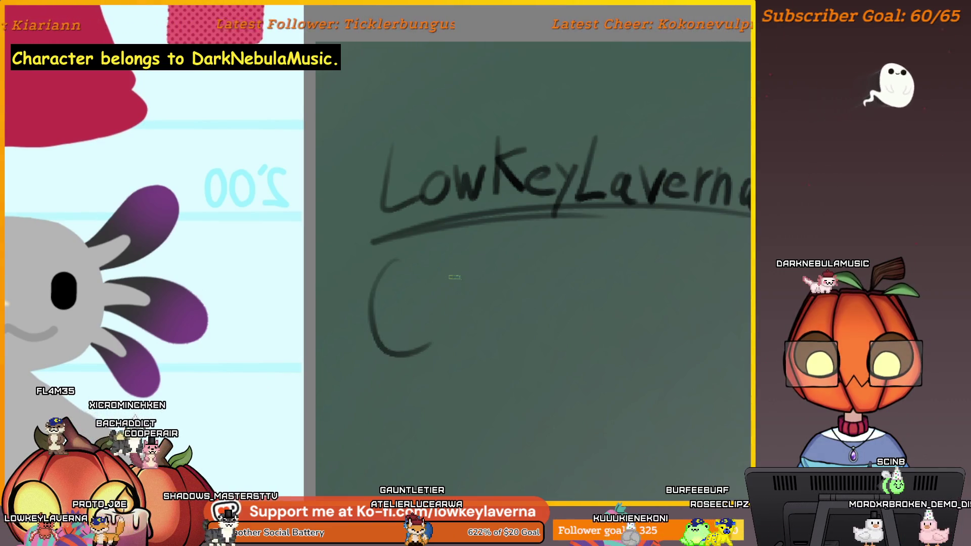
# Finish the pumpkin doodle's right arc beneath the LowKeyLaverna signature.
pyautogui.moveTo(440, 248); pyautogui.dragTo(453, 320)
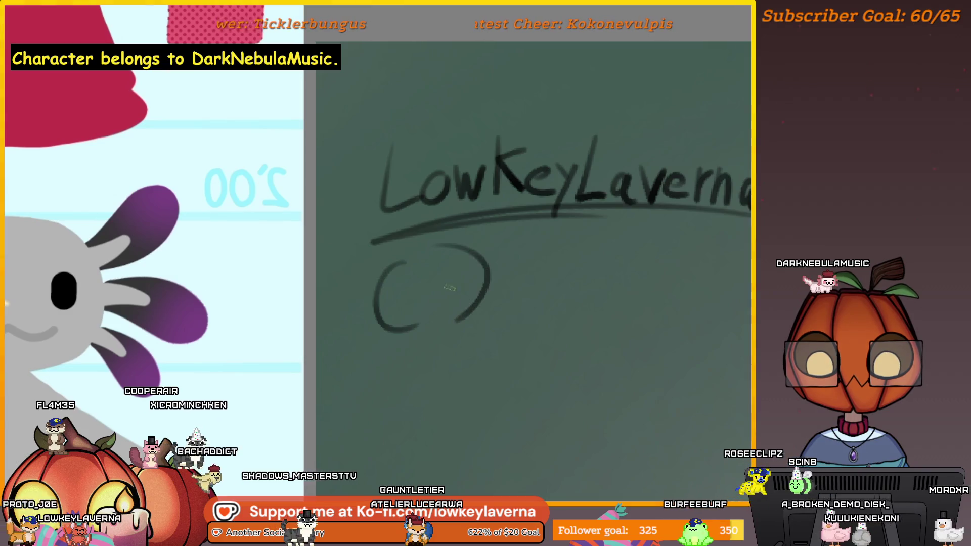
pyautogui.hotkey('ctrl', 'z')
pyautogui.moveTo(438, 247)
pyautogui.mouseDown()
pyautogui.moveTo(486, 282)
pyautogui.moveTo(472, 301)
pyautogui.mouseUp()
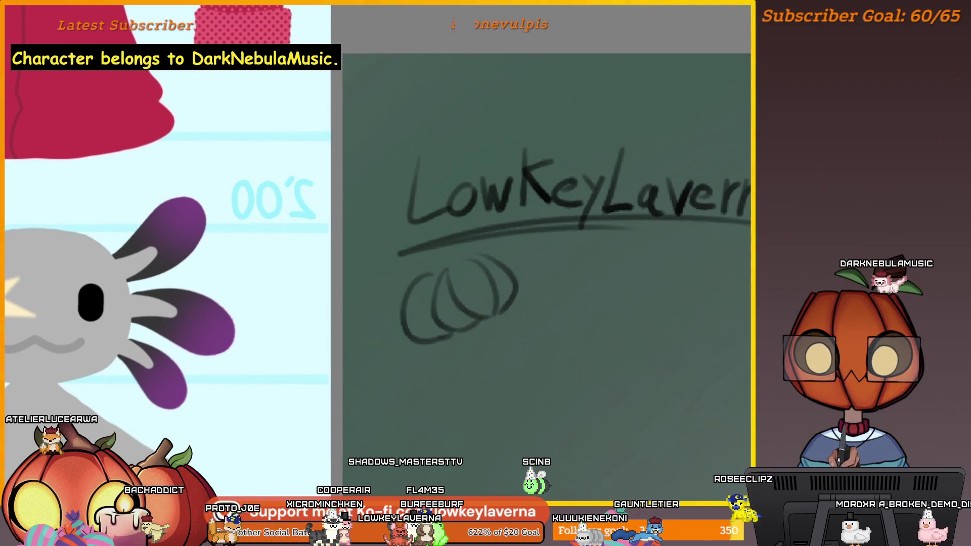
# Lasso the pumpkin, move it down-left and shrink it slightly, then commit and deselect.
pyautogui.moveTo(437, 263)
pyautogui.mouseDown()
pyautogui.moveTo(432, 379)
pyautogui.moveTo(494, 243)
pyautogui.mouseUp()
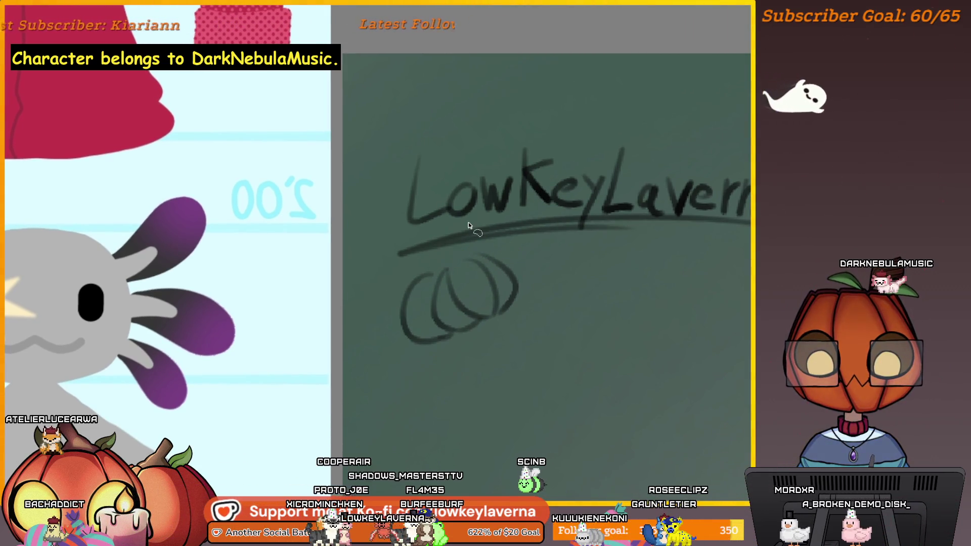
pyautogui.hotkey('ctrl', 't')
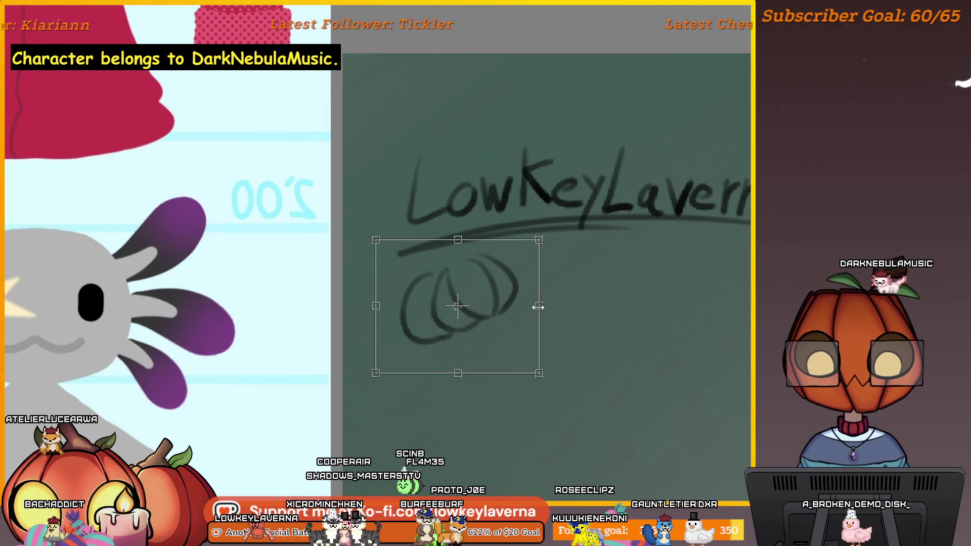
pyautogui.moveTo(515, 296); pyautogui.dragTo(502, 311)
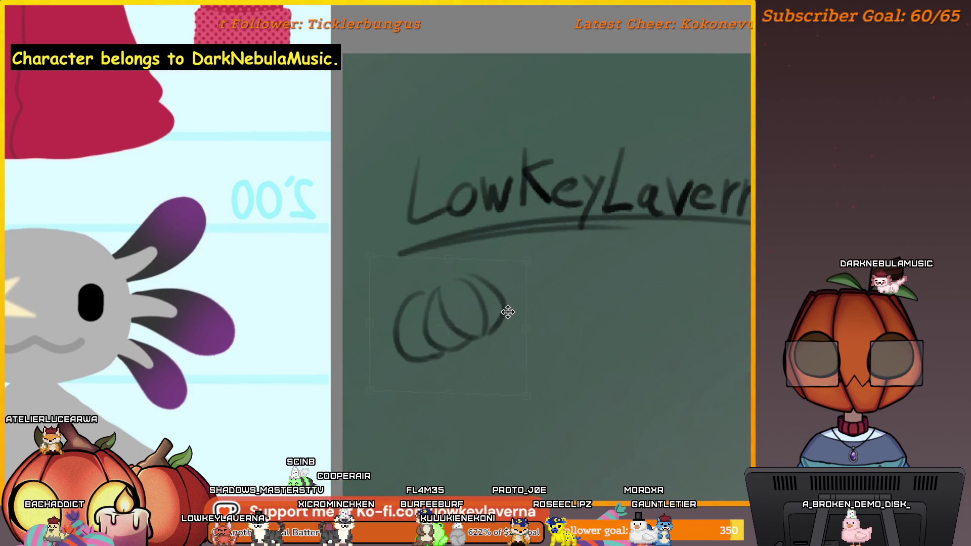
pyautogui.moveTo(528, 260); pyautogui.dragTo(513, 267)
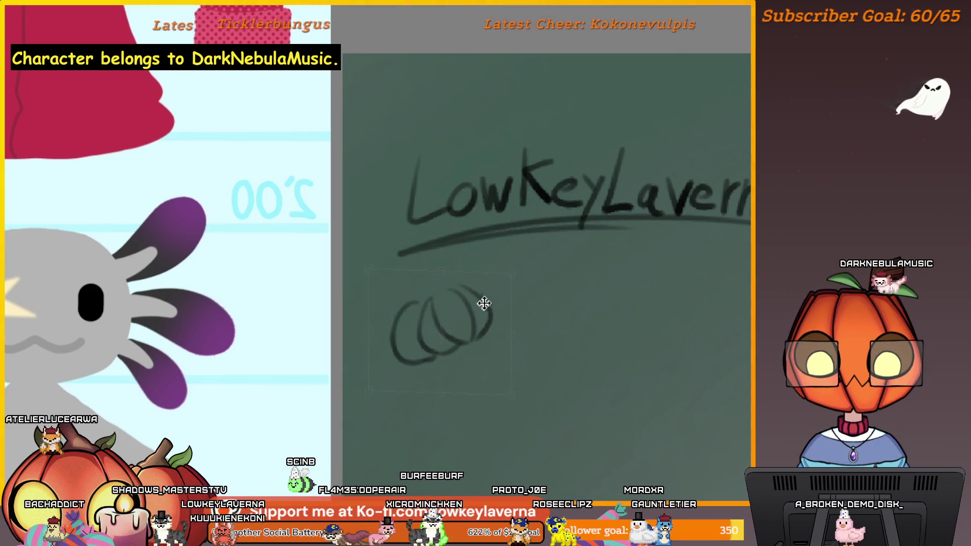
pyautogui.press('Return')
pyautogui.hotkey('ctrl', 'd')
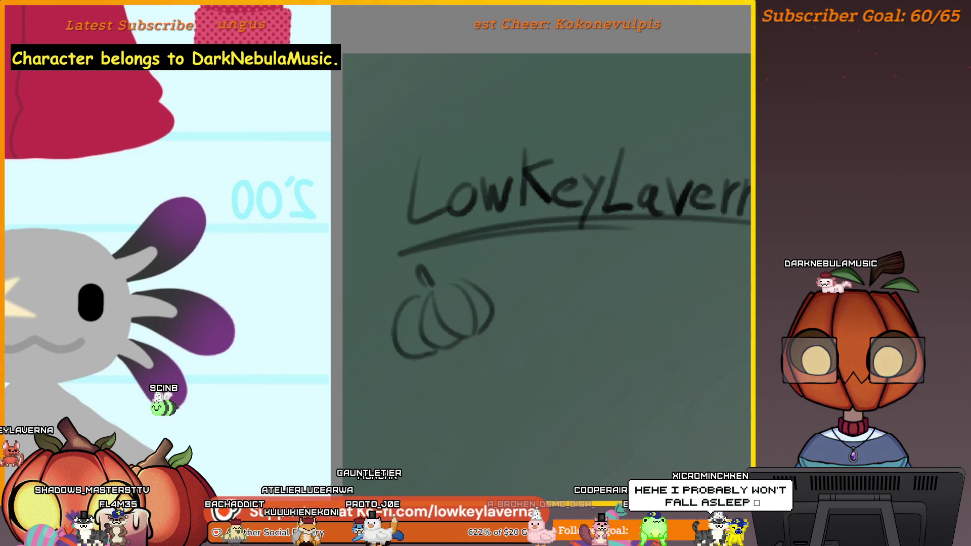
pyautogui.scroll(-5, 577, 227)
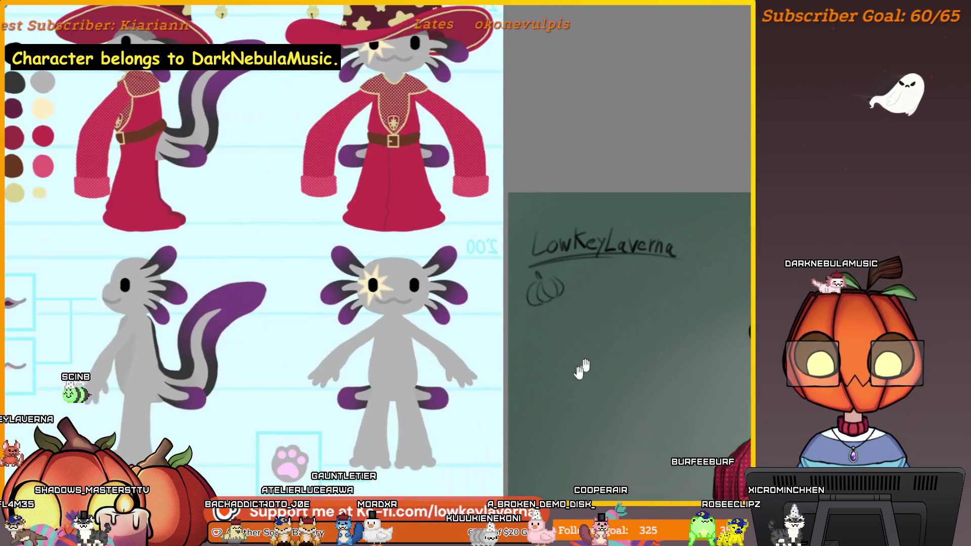
pyautogui.scroll(2, 630, 288)
pyautogui.scroll(2, 612, 209)
pyautogui.scroll(2, 611, 210)
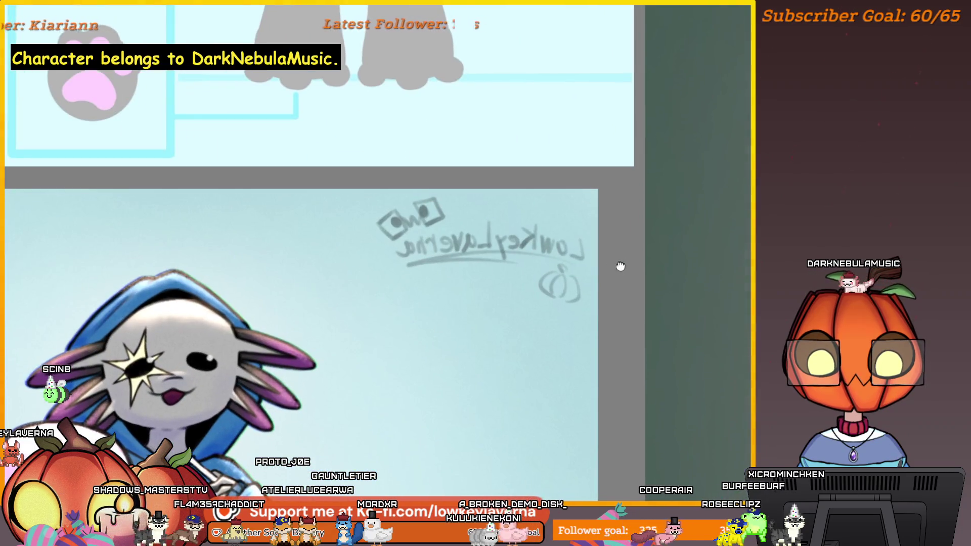
# Unmirror the canvas, flip the signature horizontally and nudge it upward into the corner.
pyautogui.press('m')
pyautogui.scroll(2, 369, 308)
pyautogui.scroll(-3, 369, 308)
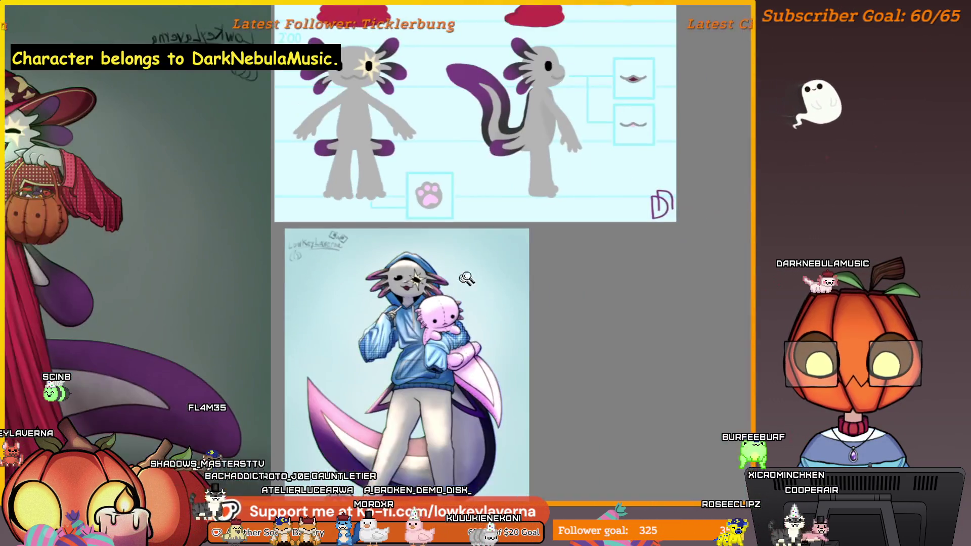
pyautogui.scroll(2, 490, 153)
pyautogui.scroll(2, 490, 153)
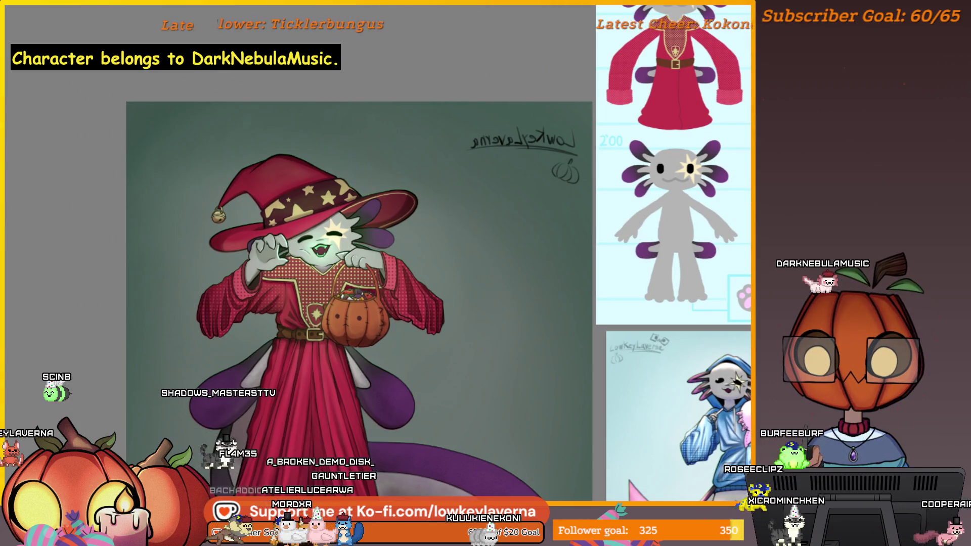
pyautogui.rightClick(549, 144)
pyautogui.click(577, 232)
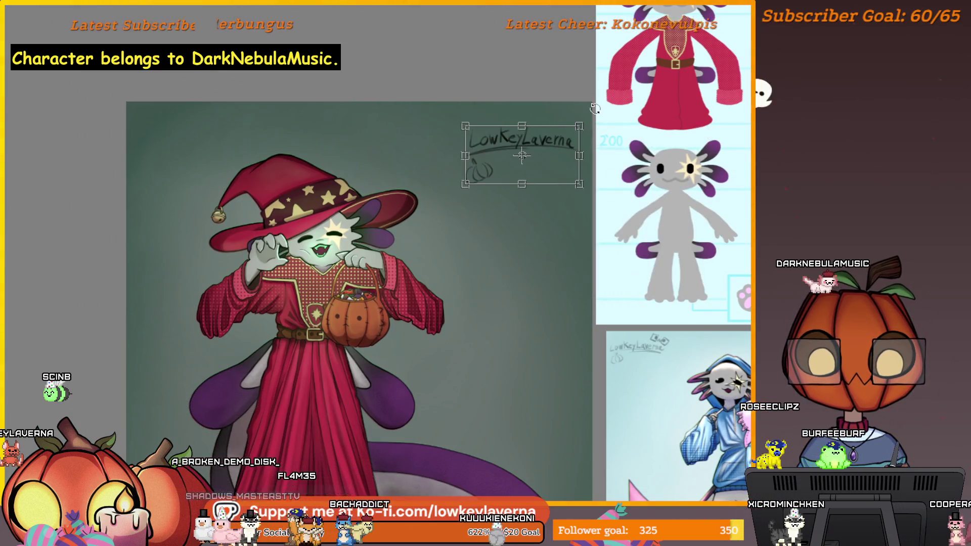
pyautogui.moveTo(553, 169); pyautogui.dragTo(558, 153)
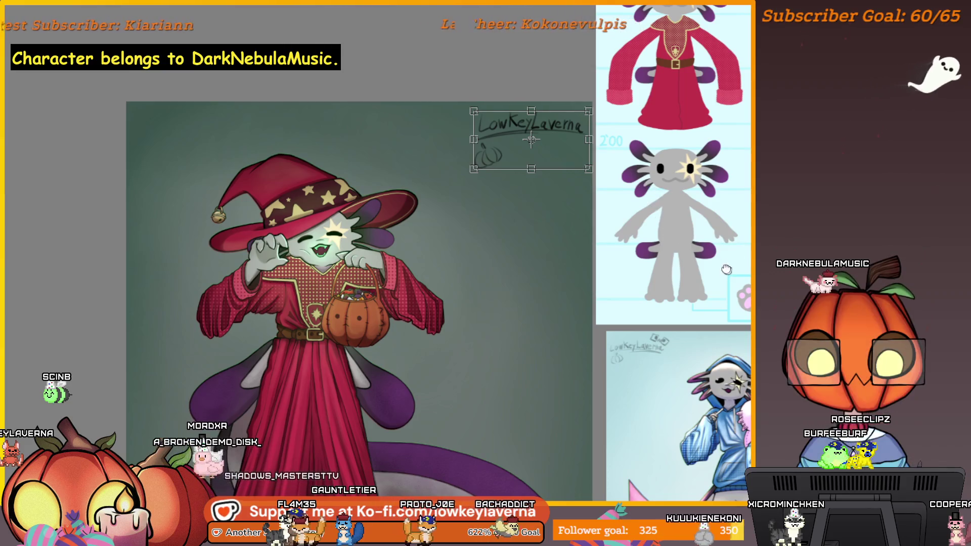
pyautogui.hscroll(3, 630, 247)
pyautogui.press('Return')
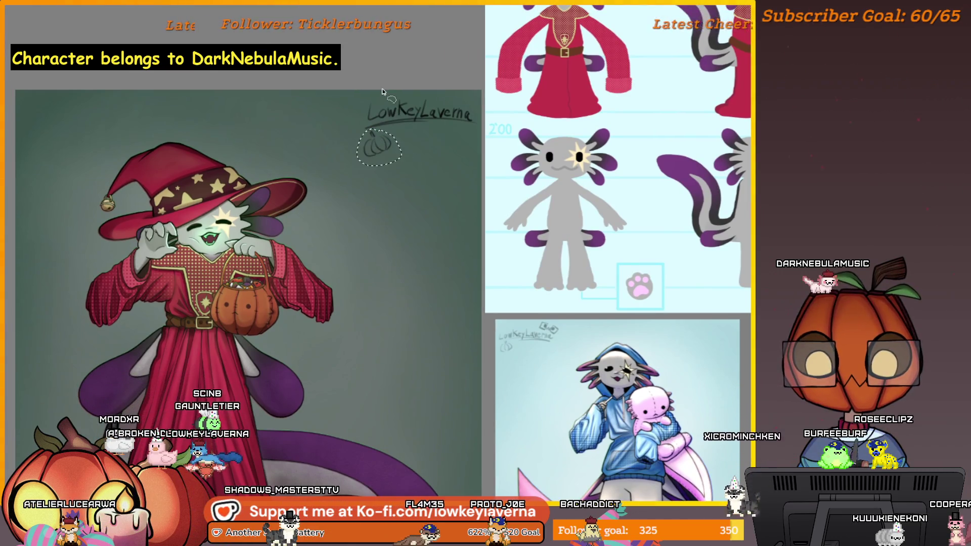
pyautogui.moveTo(401, 163); pyautogui.dragTo(397, 161)
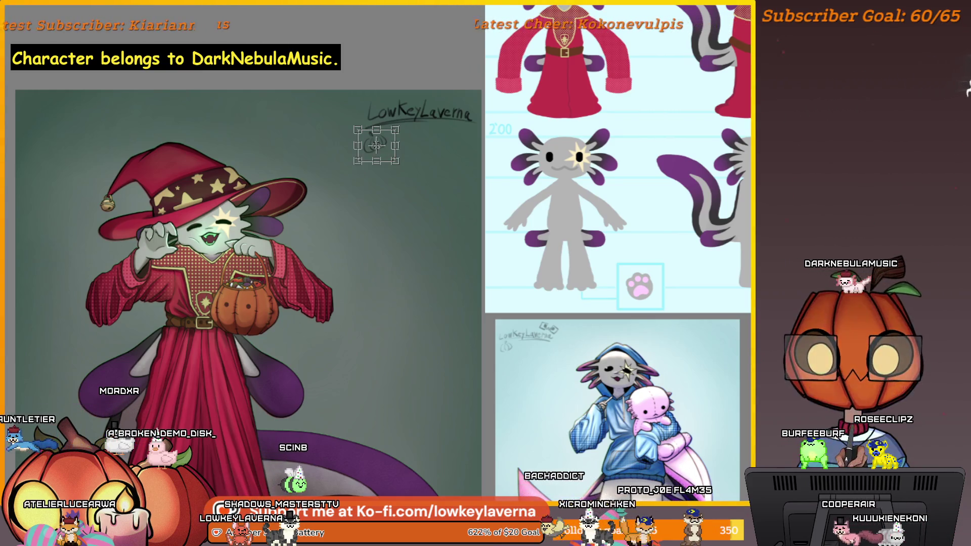
# Select the small icon, flip it horizontally and move it right beside the signature.
pyautogui.press('Return')
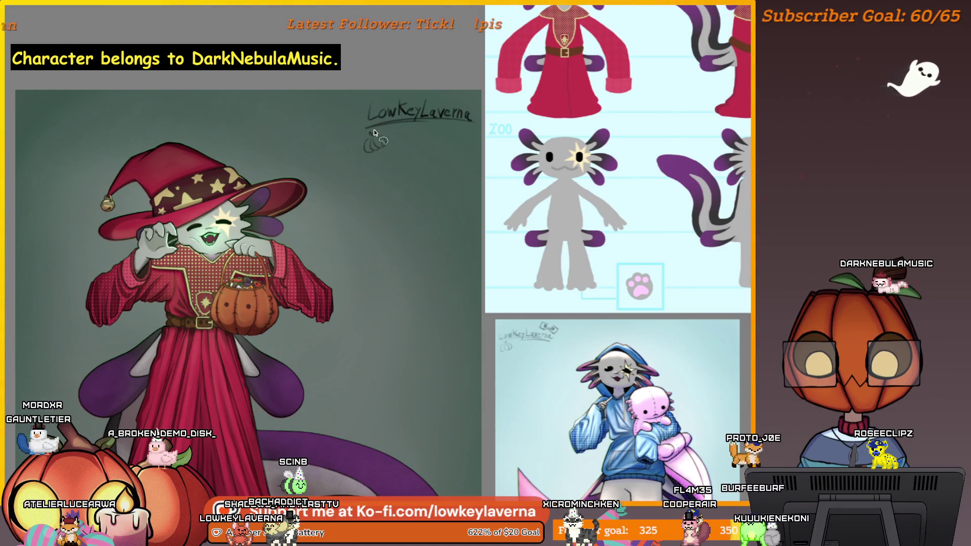
pyautogui.moveTo(363, 135); pyautogui.dragTo(390, 140)
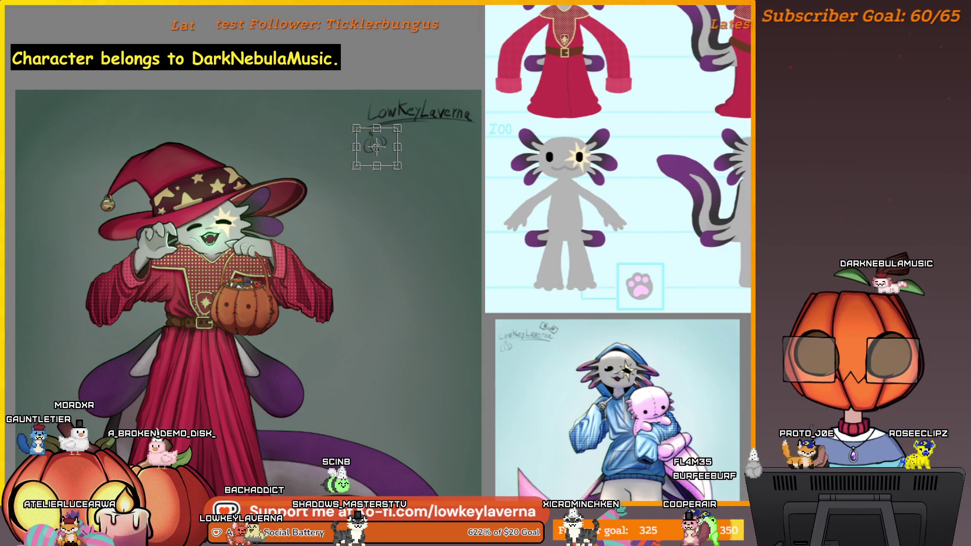
pyautogui.rightClick(360, 127)
pyautogui.click(484, 232)
pyautogui.moveTo(408, 163); pyautogui.dragTo(467, 147)
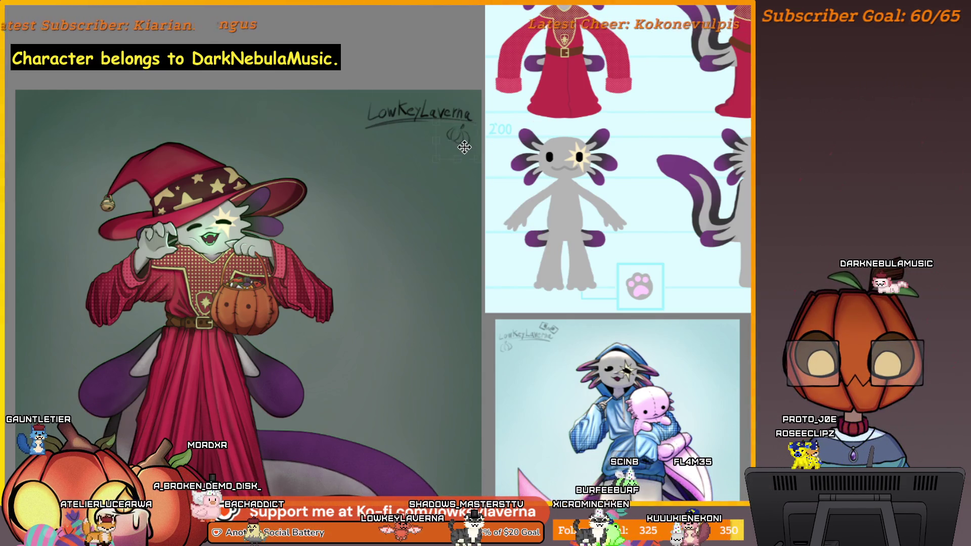
pyautogui.moveTo(463, 144); pyautogui.dragTo(468, 143)
pyautogui.rightClick(475, 137)
pyautogui.press('Return')
# Rotate the icon, commit, undo the last adjustments and start transforming the signature.
pyautogui.moveTo(472, 170); pyautogui.dragTo(491, 144)
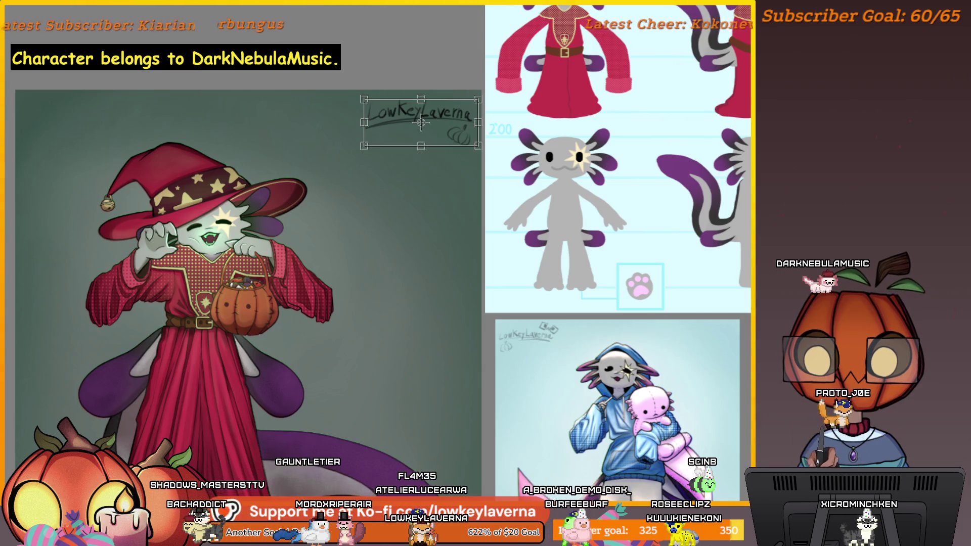
pyautogui.press('Return')
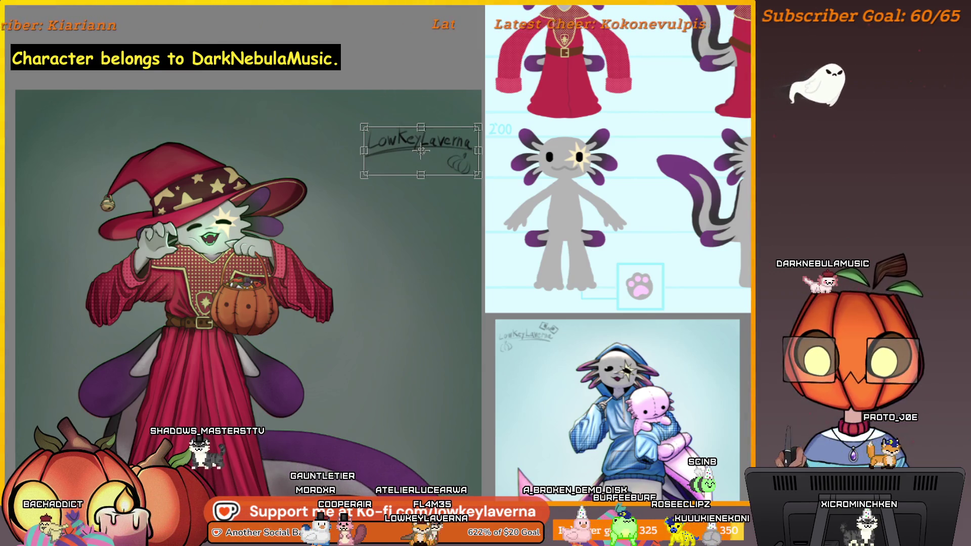
pyautogui.press('Return')
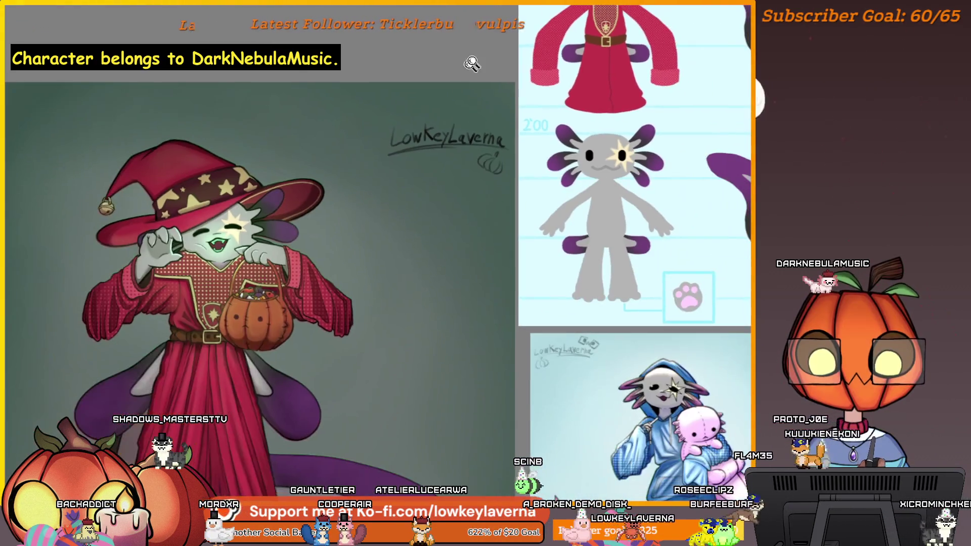
pyautogui.hotkey('ctrl', 'z')
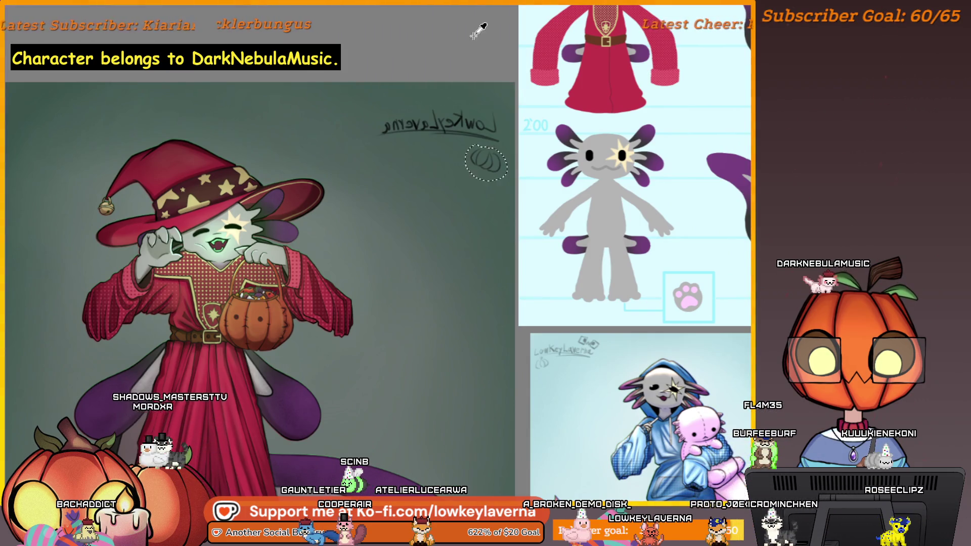
pyautogui.hotkey('ctrl', 'z')
pyautogui.hotkey('ctrl', 'z')
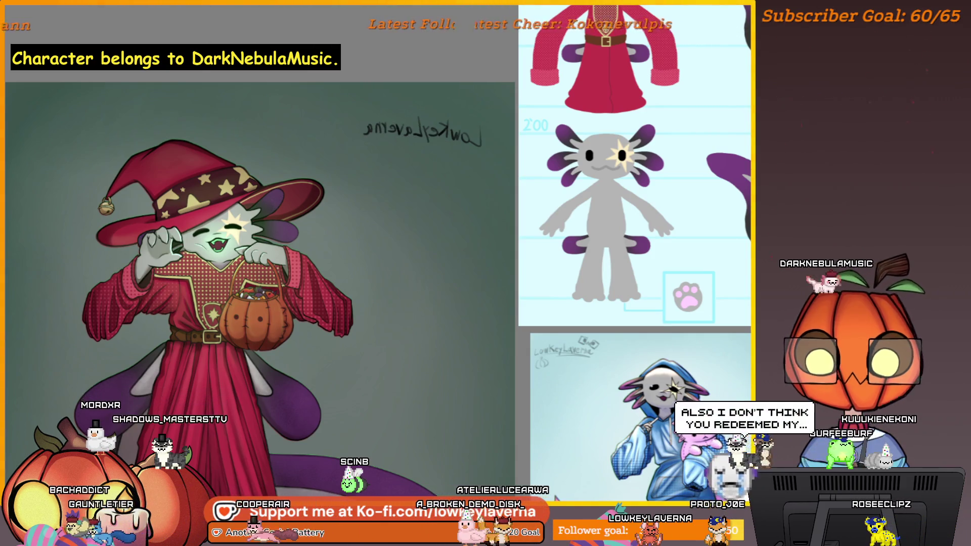
pyautogui.hotkey('ctrl', 't')
pyautogui.rightClick(459, 119)
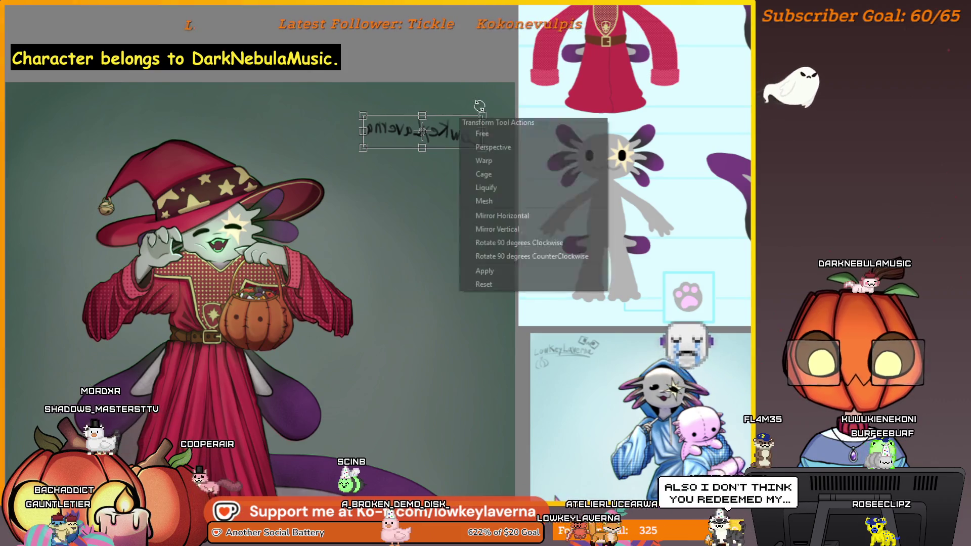
# Mirror the signature so it reads correctly, shift it slightly left-down and review it up close.
pyautogui.click(500, 269)
pyautogui.press('Return')
pyautogui.moveTo(484, 119); pyautogui.dragTo(474, 122)
pyautogui.click(484, 147)
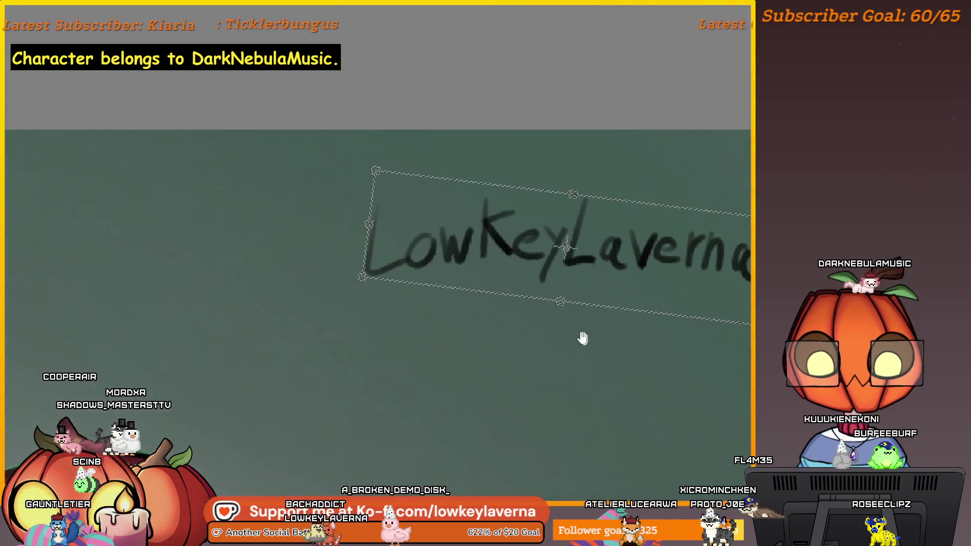
pyautogui.moveTo(678, 316); pyautogui.dragTo(662, 266)
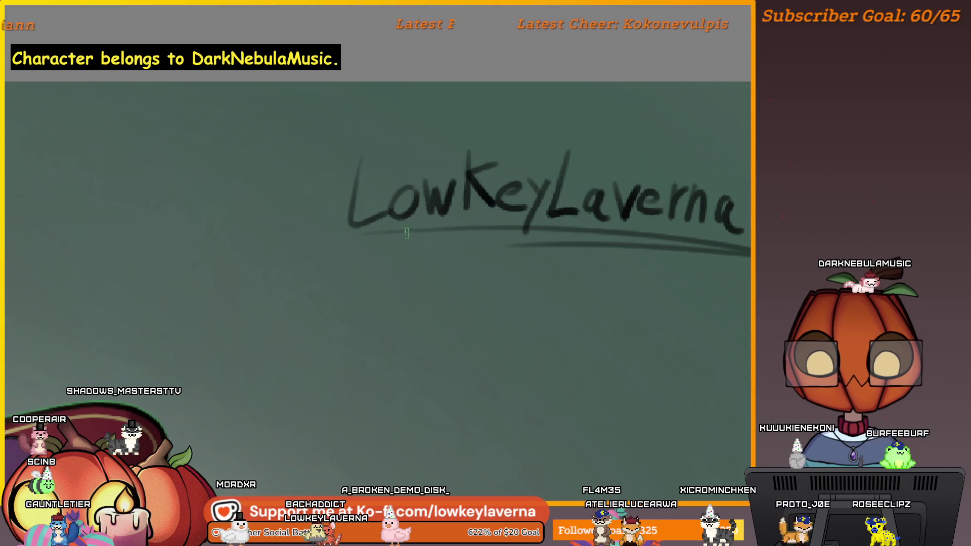
pyautogui.moveTo(521, 245); pyautogui.dragTo(554, 258)
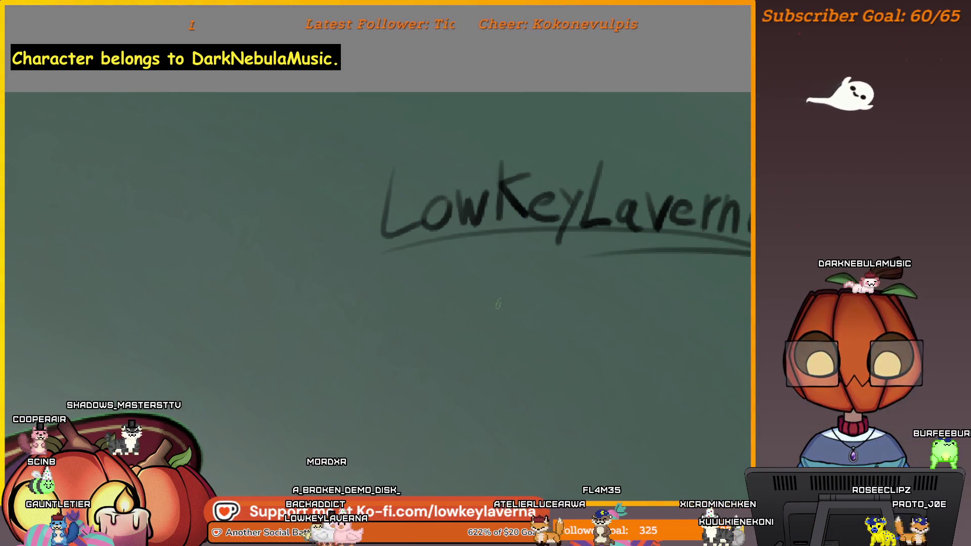
pyautogui.scroll(-2, 615, 254)
pyautogui.scroll(-2, 539, 203)
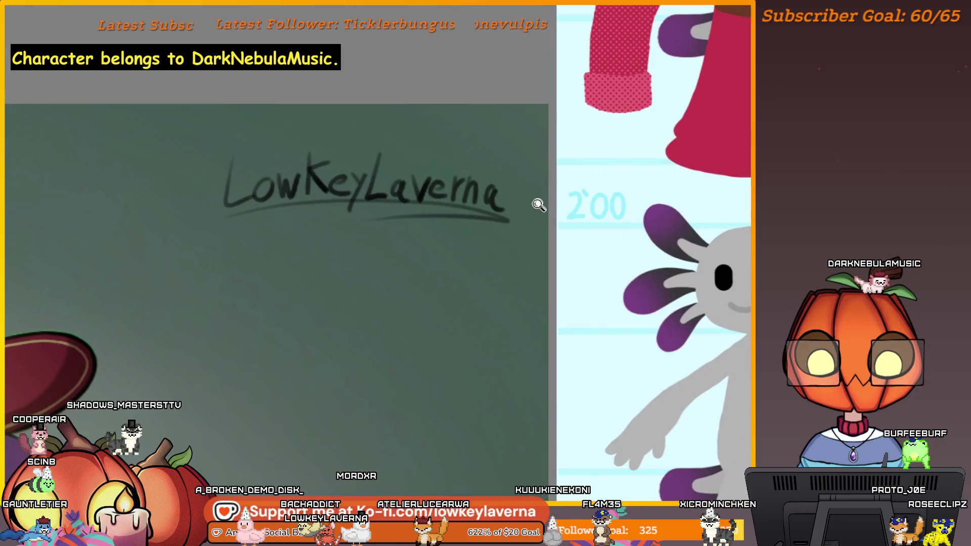
pyautogui.scroll(-2, 538, 204)
pyautogui.scroll(-2, 498, 152)
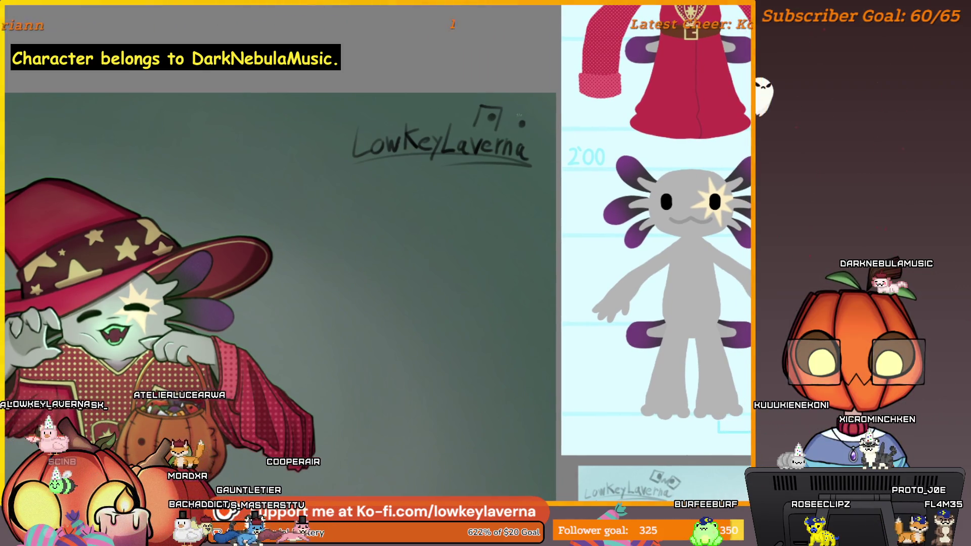
# Undo the stray strokes and redraw the small icon's dot and stroke above the signature.
pyautogui.hotkey('ctrl', 'z')
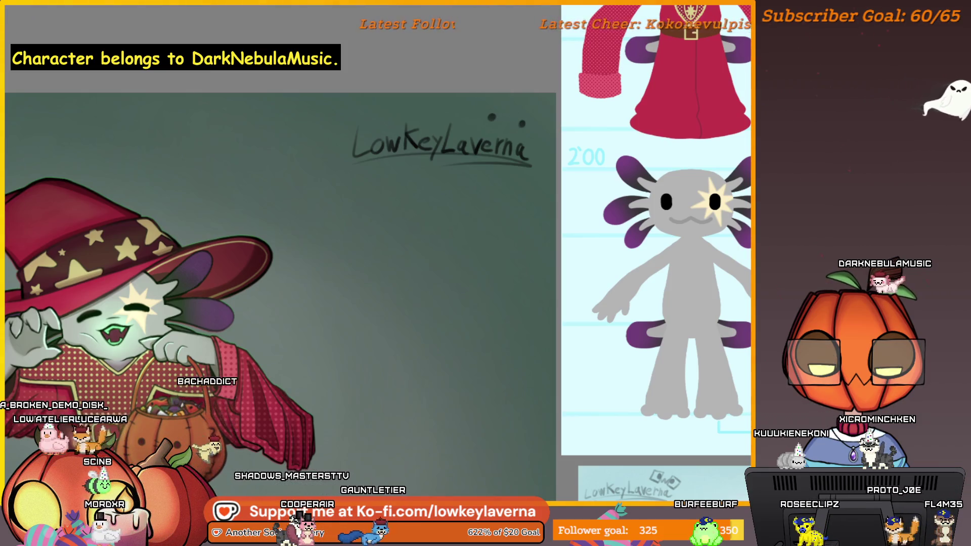
pyautogui.hotkey('ctrl', 'z')
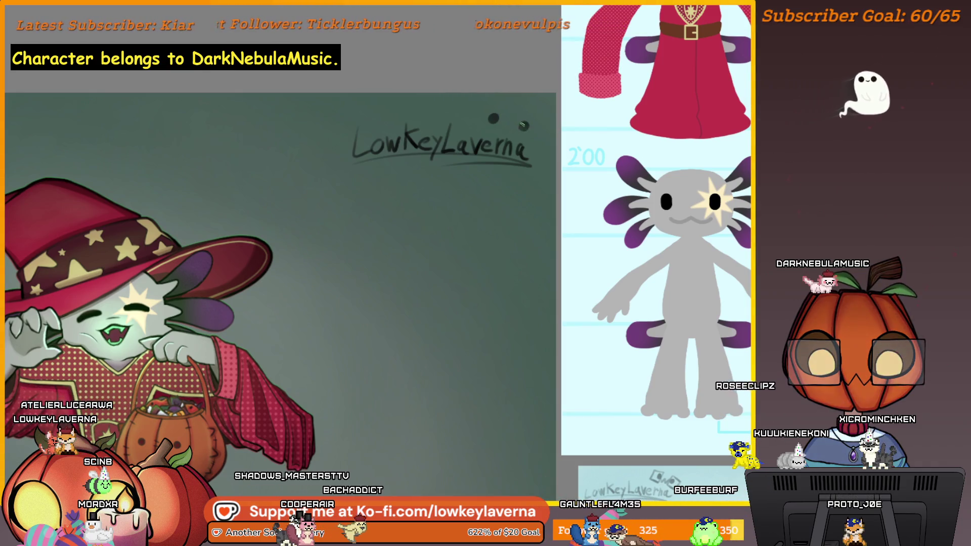
pyautogui.click(523, 125)
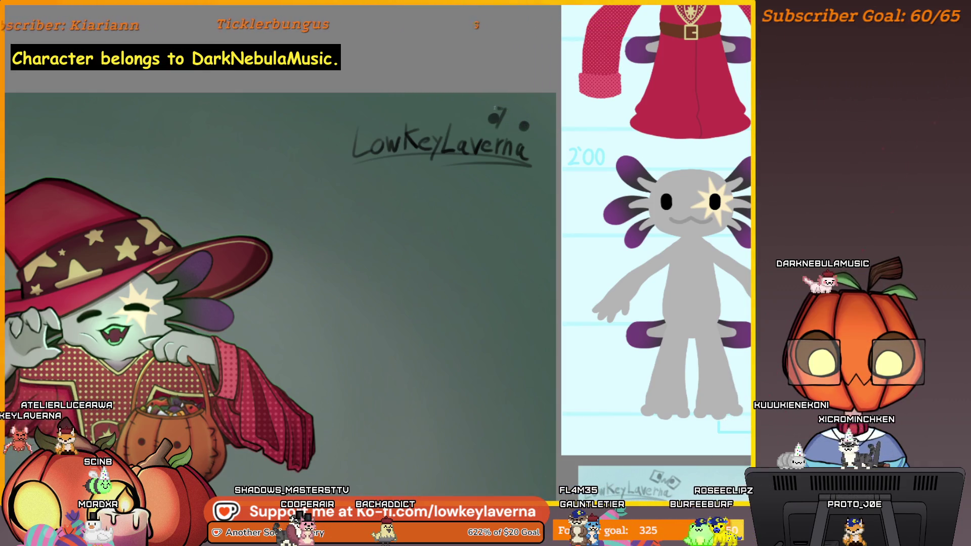
pyautogui.moveTo(480, 107); pyautogui.dragTo(543, 138)
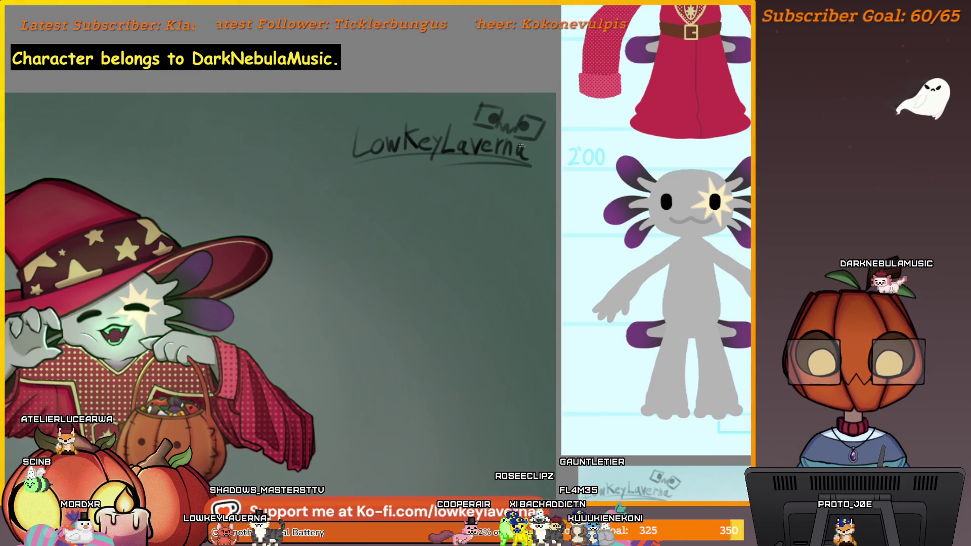
# Draw the curved pumpkin doodle stroke below the signature.
pyautogui.moveTo(358, 179); pyautogui.dragTo(367, 205)
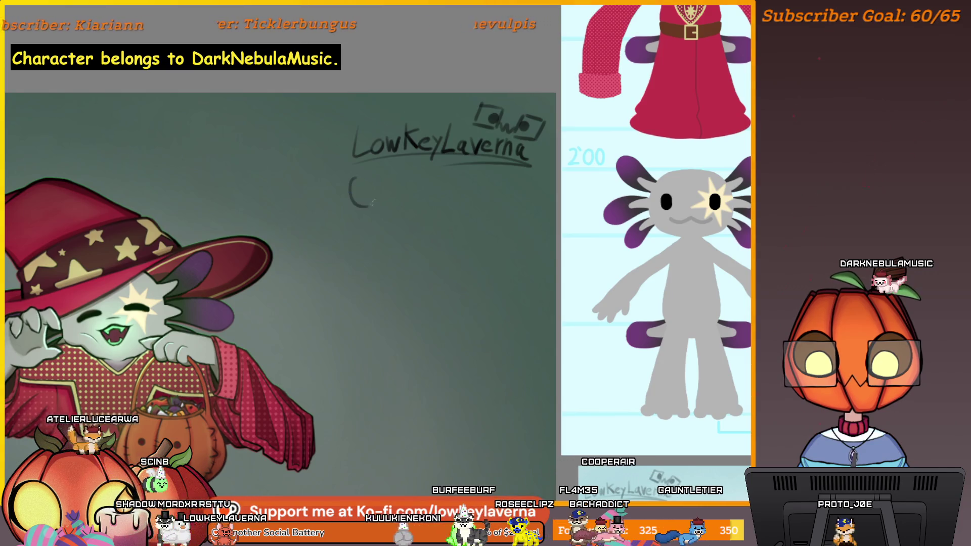
pyautogui.hotkey('ctrl', 'z')
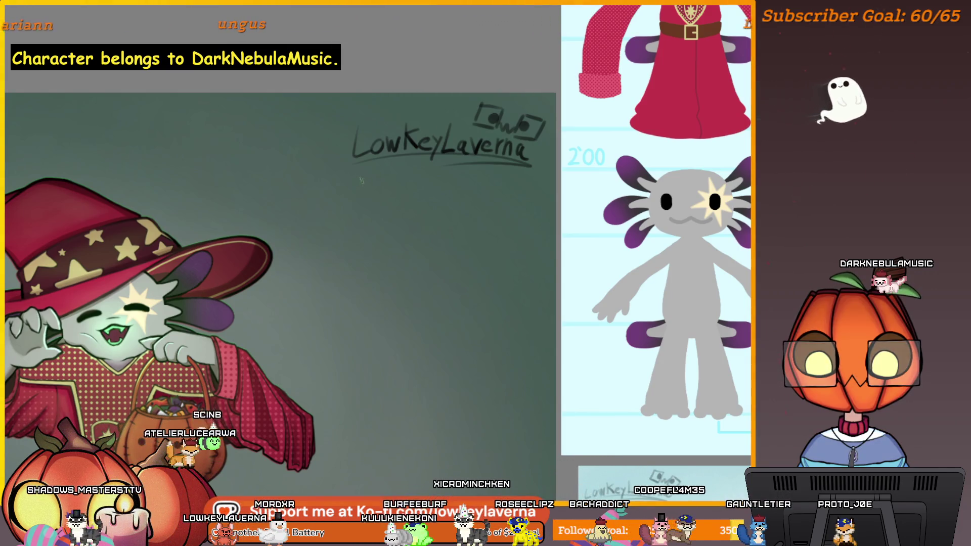
pyautogui.moveTo(361, 181); pyautogui.dragTo(350, 203)
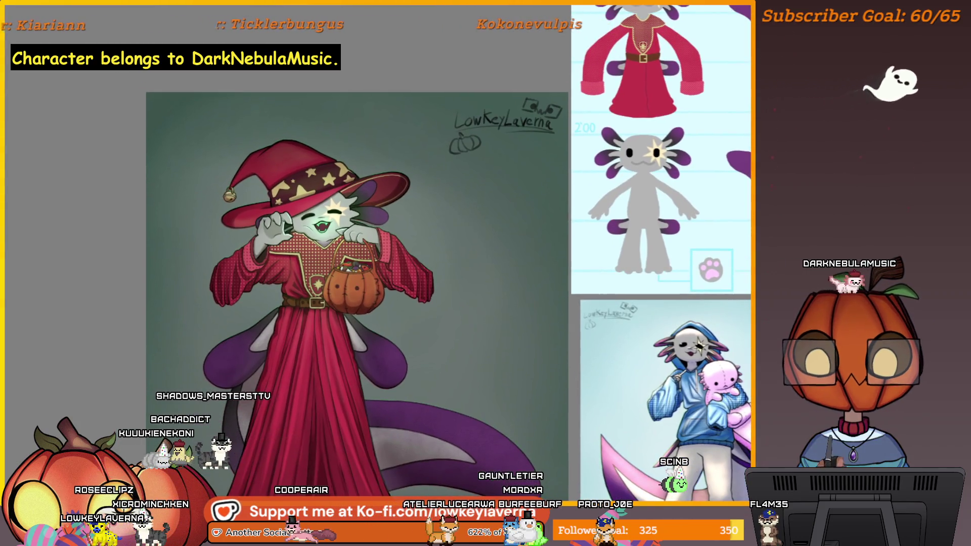
# Scale the signature, icon and pumpkin down and tuck them into the upper-right corner.
pyautogui.moveTo(562, 96); pyautogui.dragTo(448, 156)
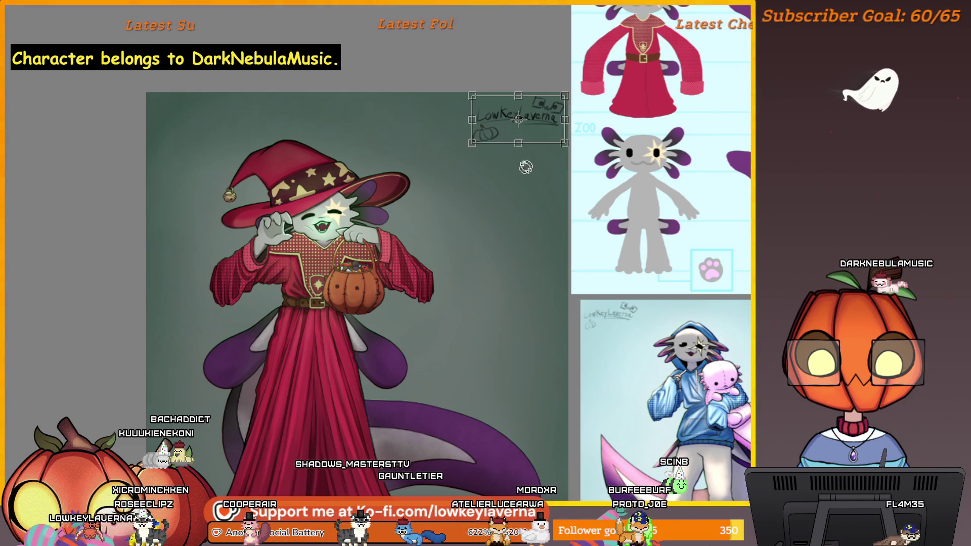
pyautogui.press('Return')
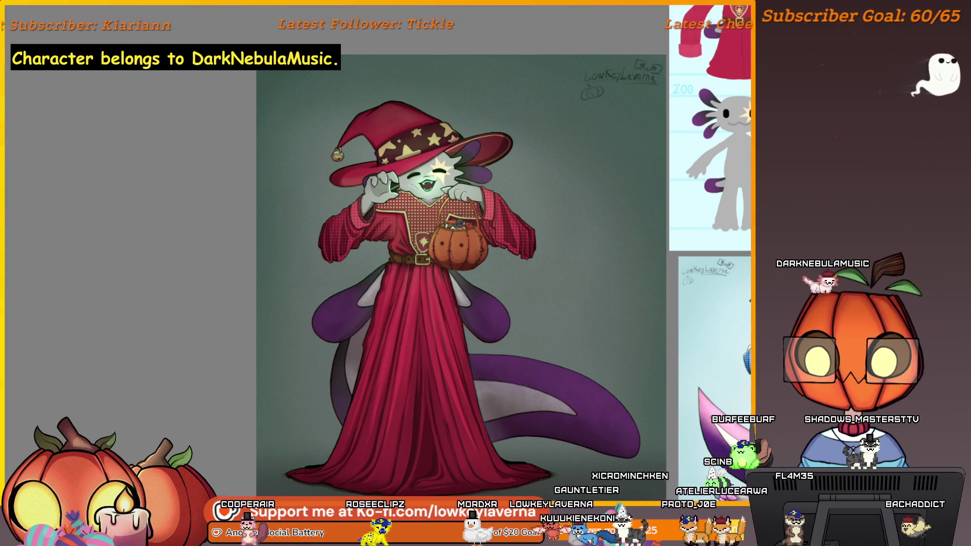
# Review the finished artwork, then start exporting it as PNG.
pyautogui.hotkey('alt', 'f')
pyautogui.press('Escape')
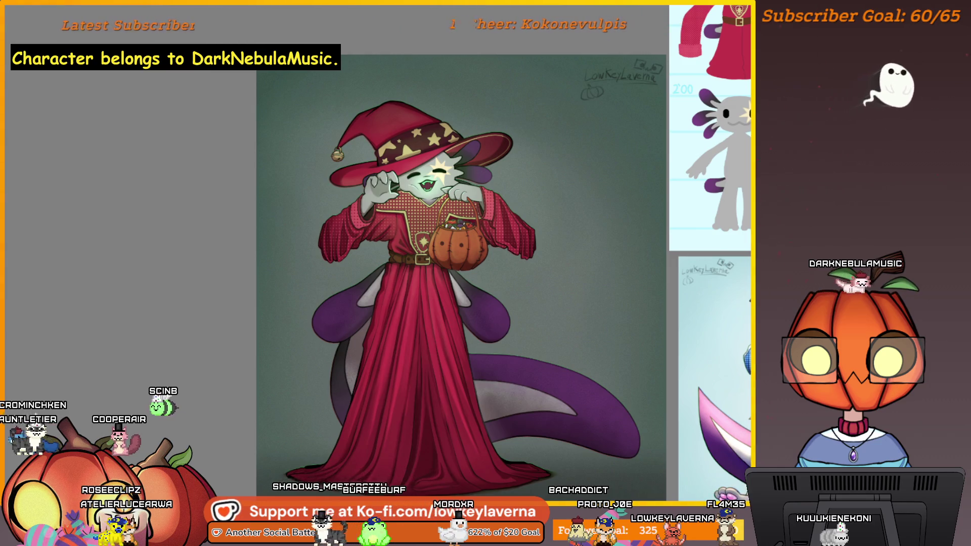
pyautogui.scroll(-2, 636, 351)
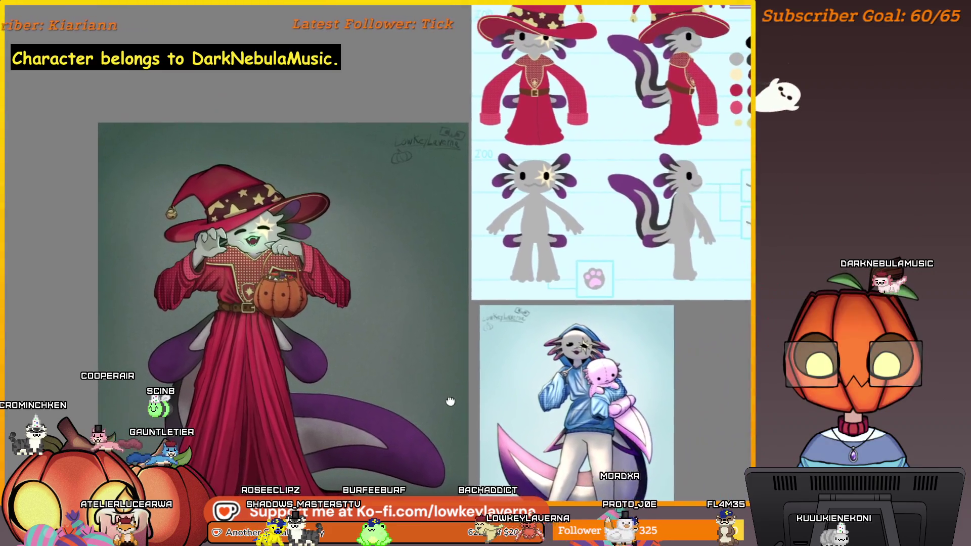
pyautogui.moveTo(636, 352)
pyautogui.mouseDown()
pyautogui.moveTo(446, 407)
pyautogui.moveTo(442, 422)
pyautogui.mouseUp()
pyautogui.scroll(1, 629, 325)
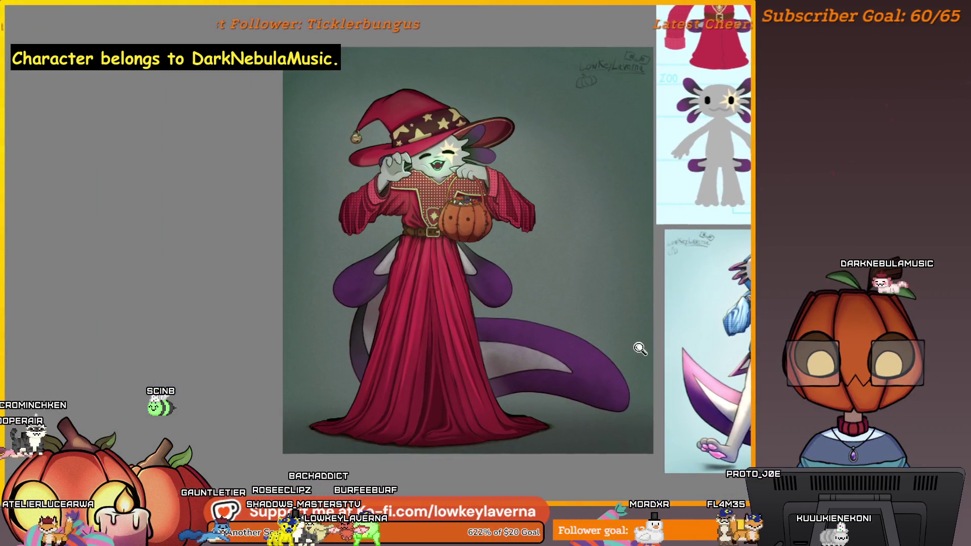
pyautogui.scroll(1, 639, 347)
pyautogui.moveTo(640, 342); pyautogui.dragTo(645, 331)
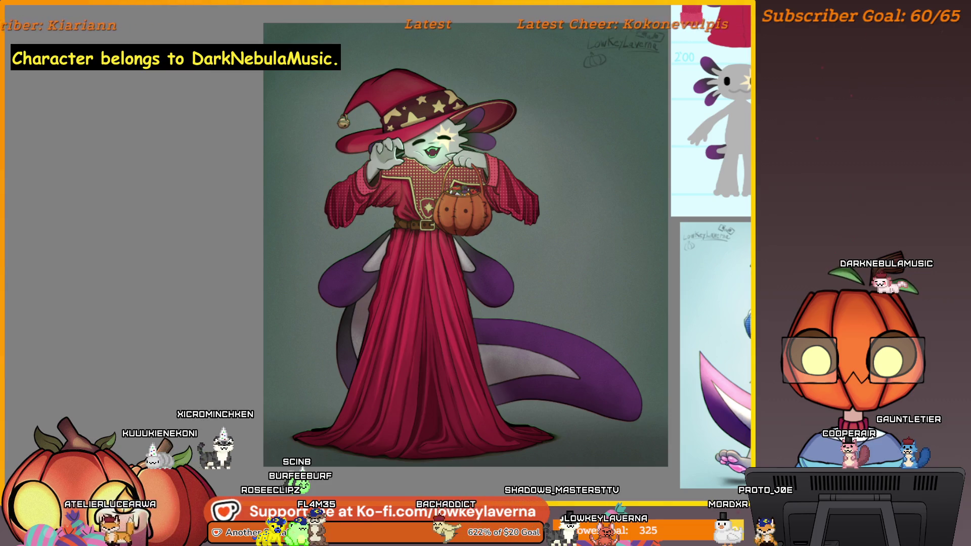
pyautogui.hotkey('ctrl', 's')
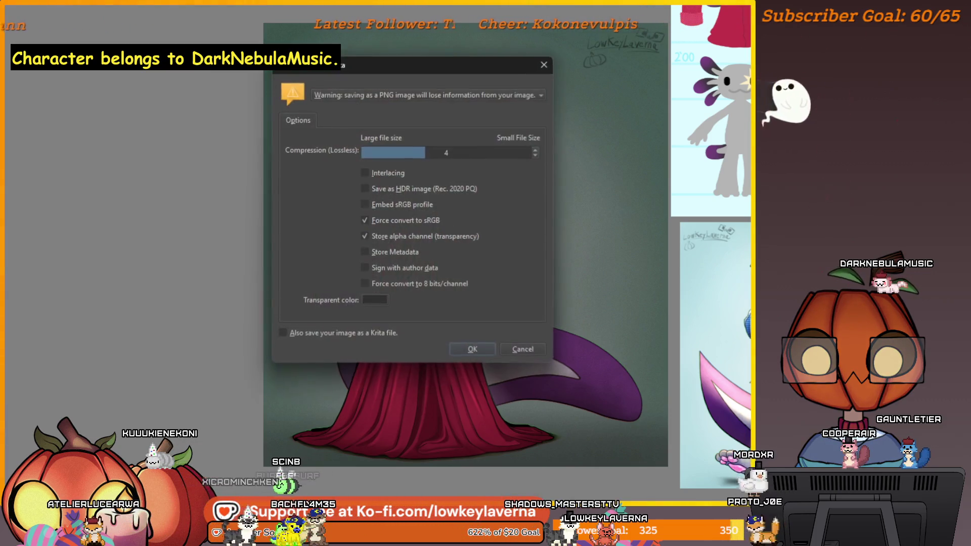